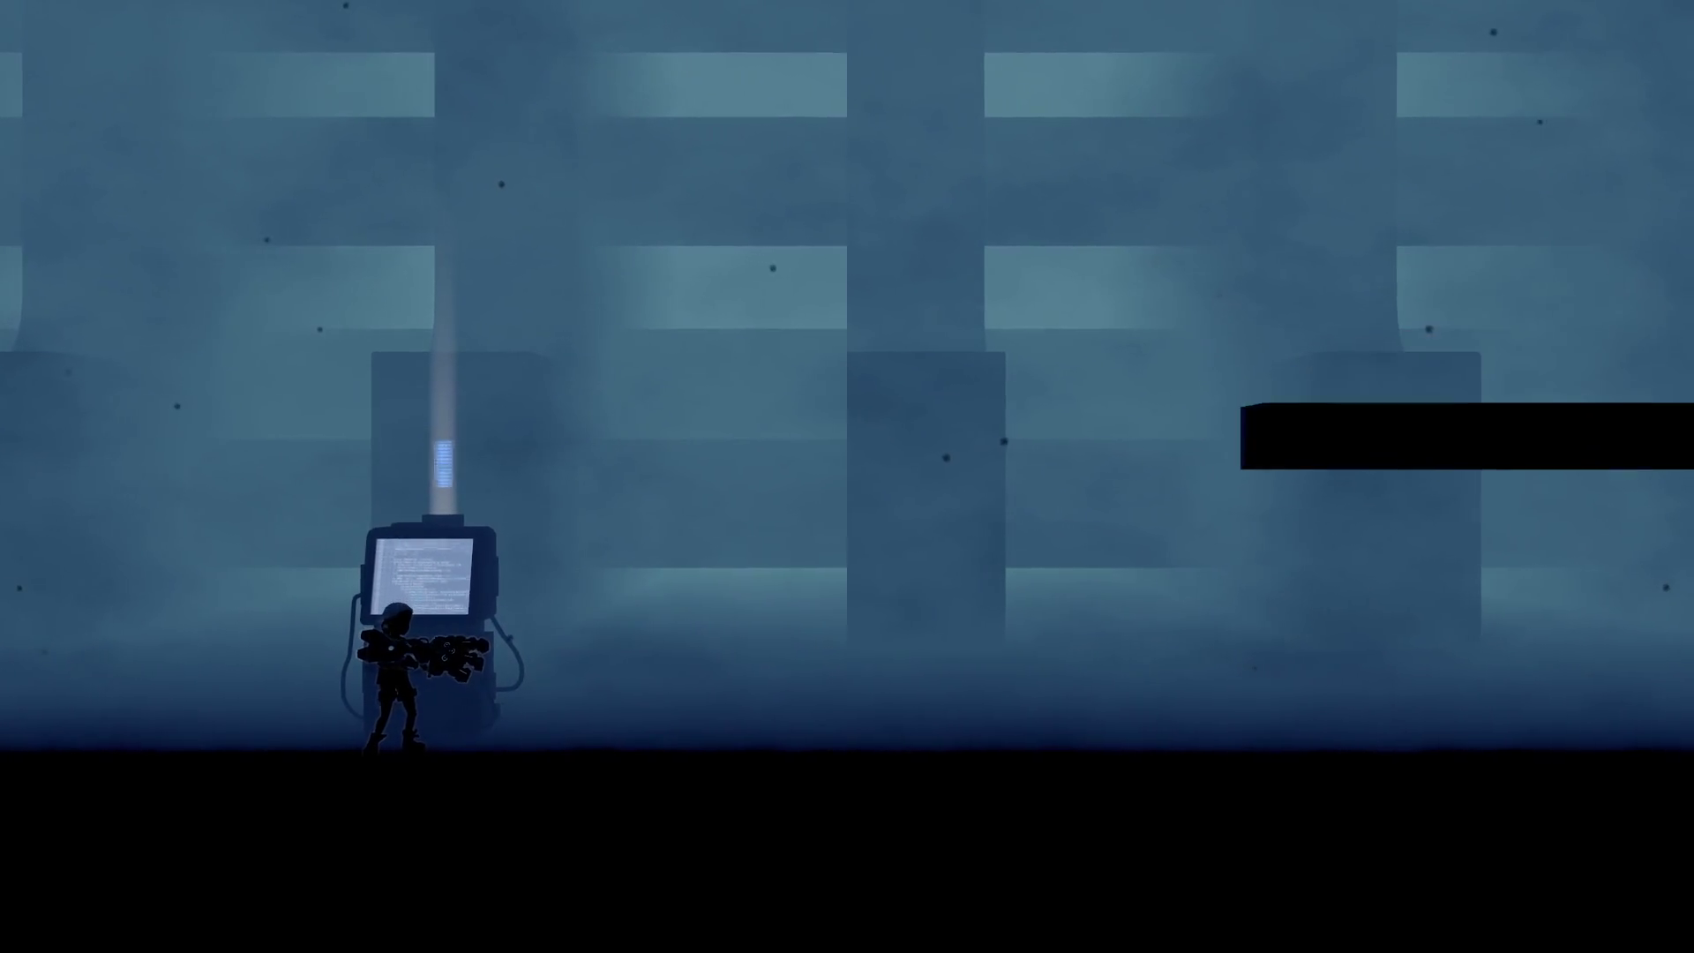
- Open the debug build's development console with the grave key to show the BunkerLevel_Crushers load log
key(grave)
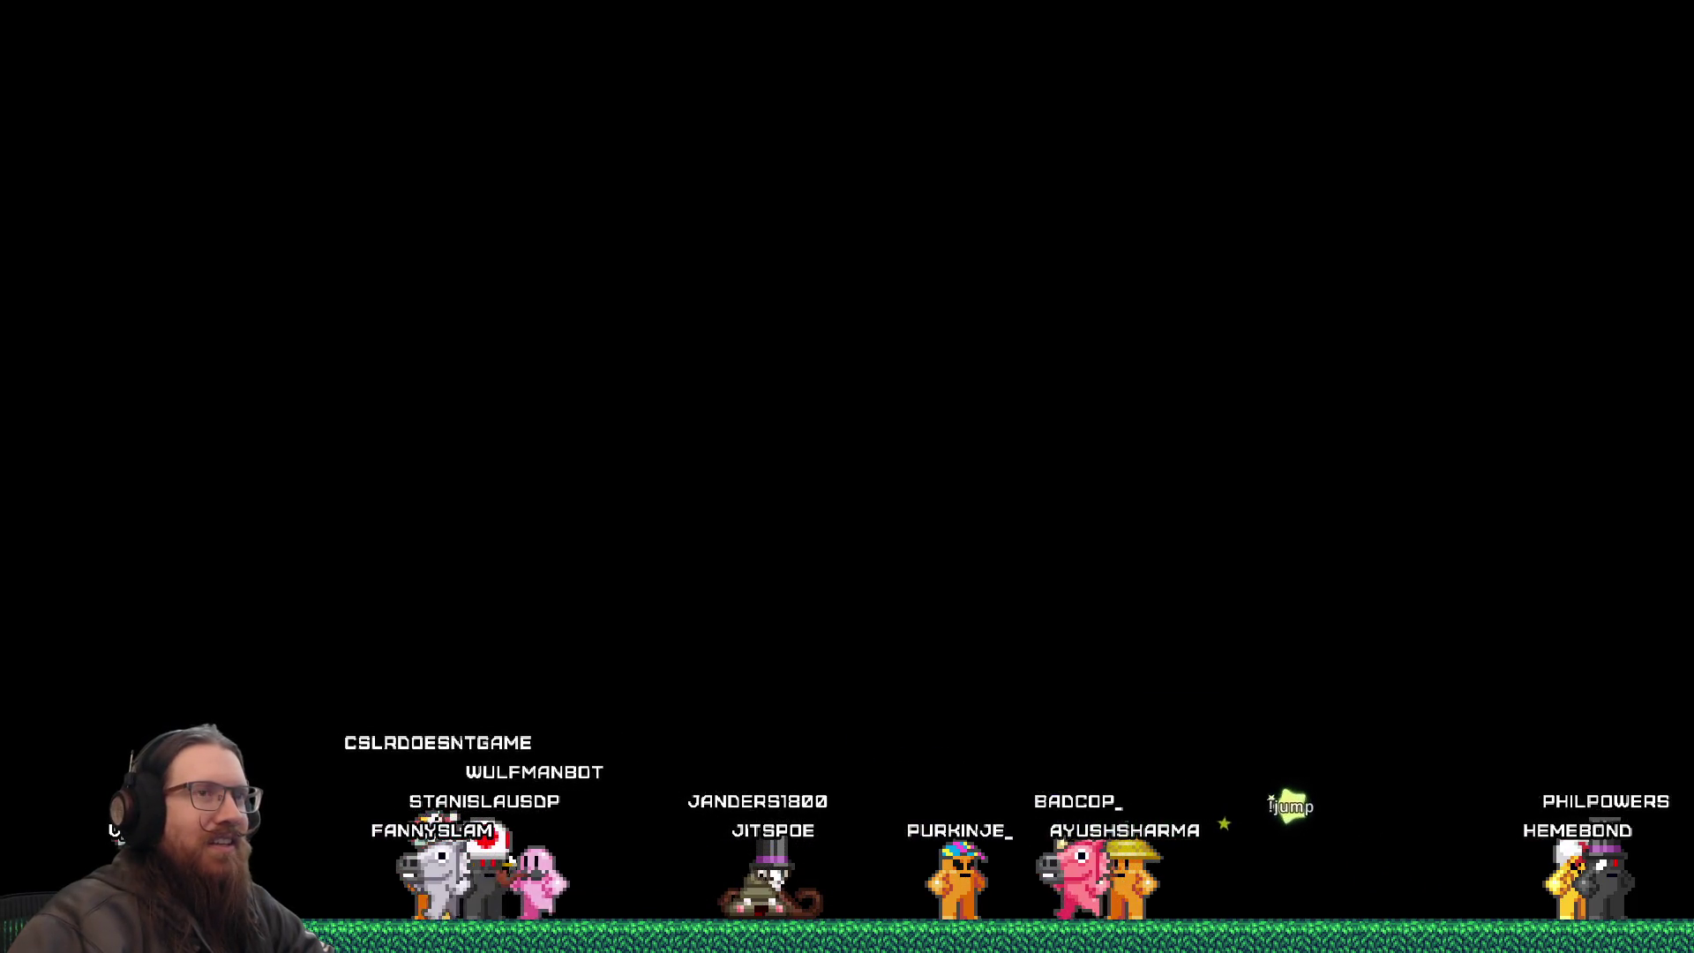
- Switch from the game to LosslessCut, which has the heatsinks recording loaded
key(alt+Tab)
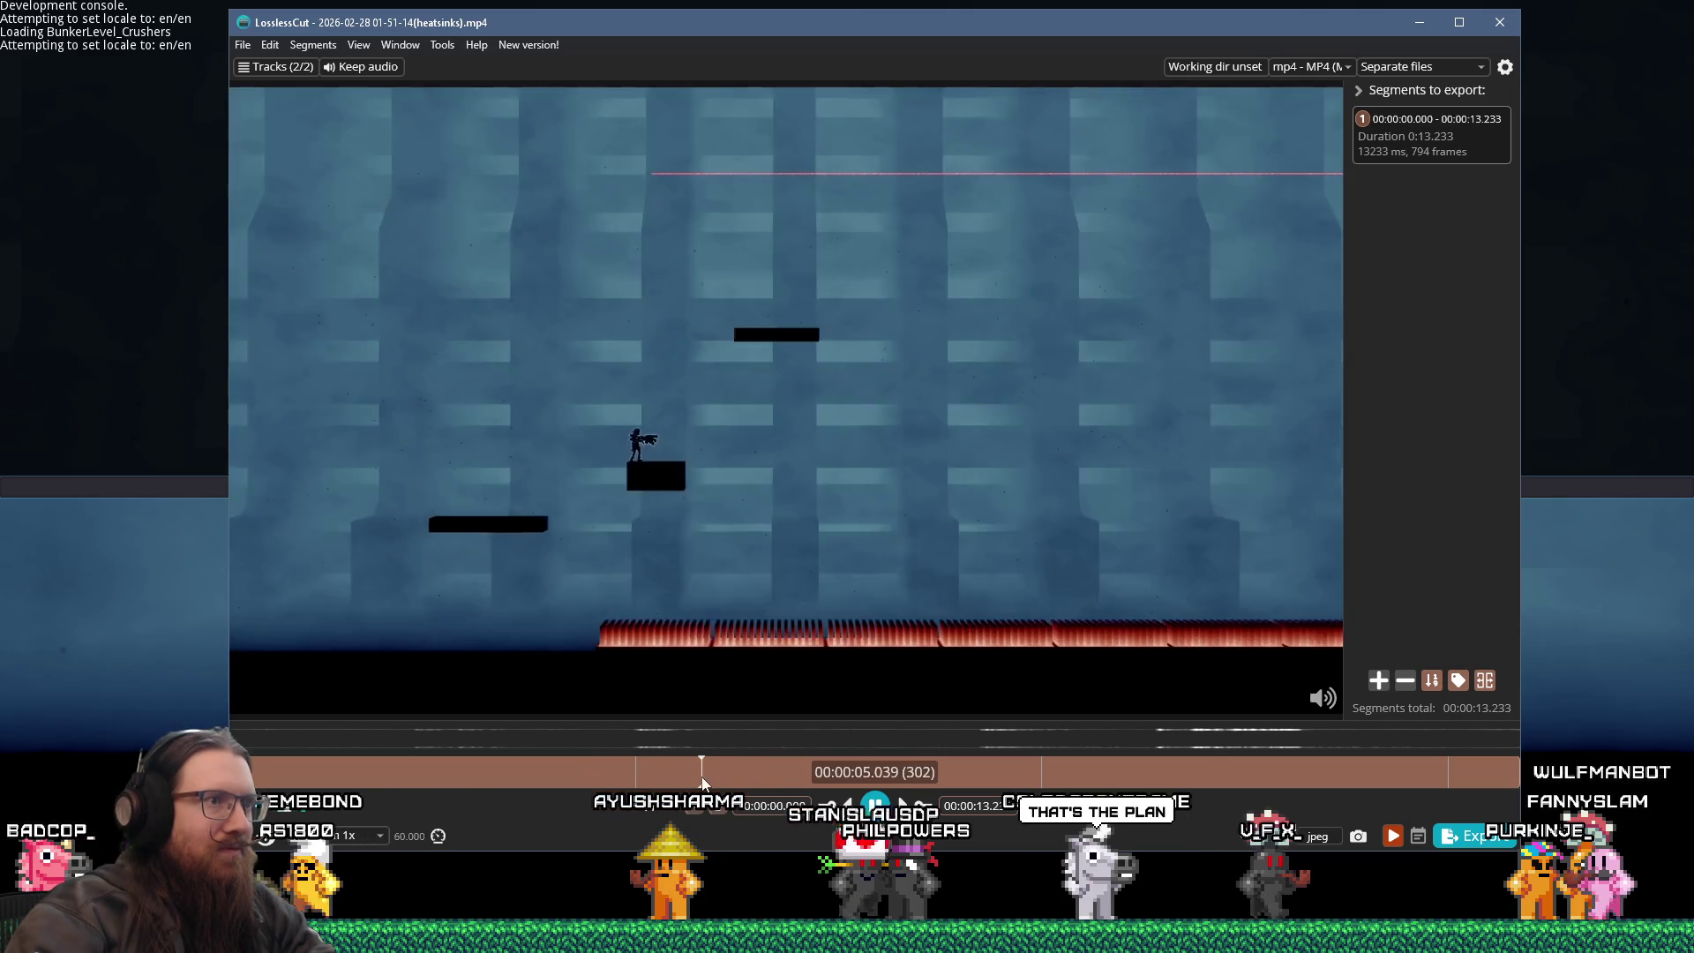
- Mark the heatsinks segment from 00:00:07.173 to 00:00:11.338
click(882, 774)
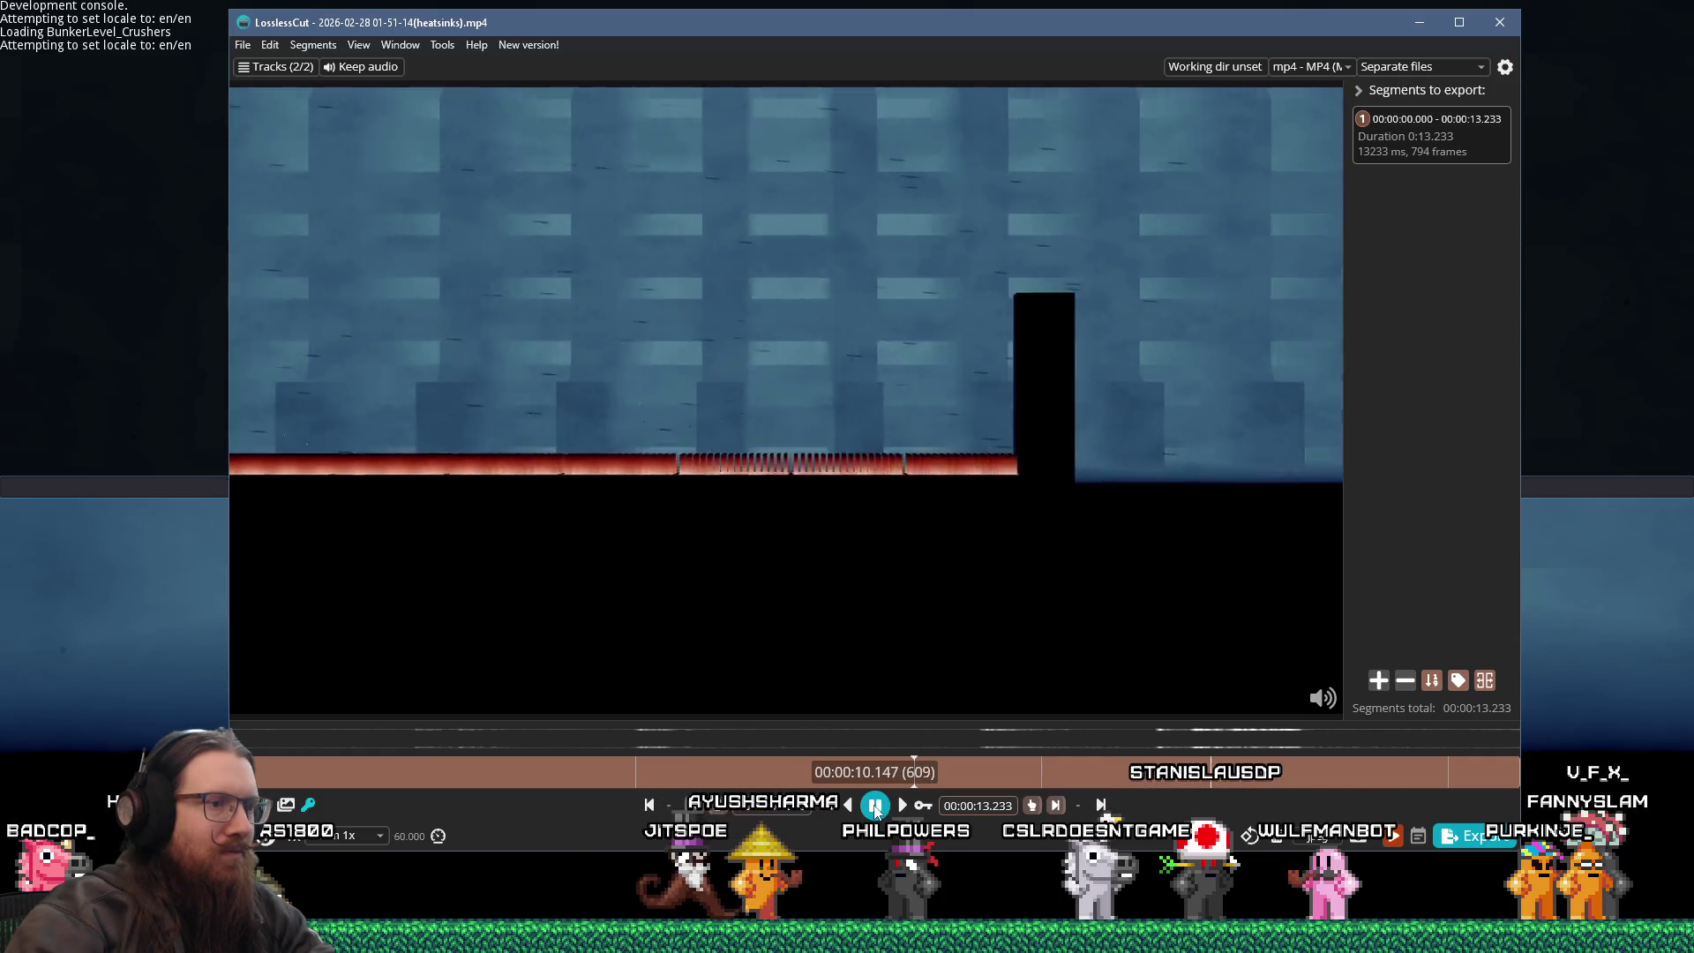
click(935, 764)
key(i)
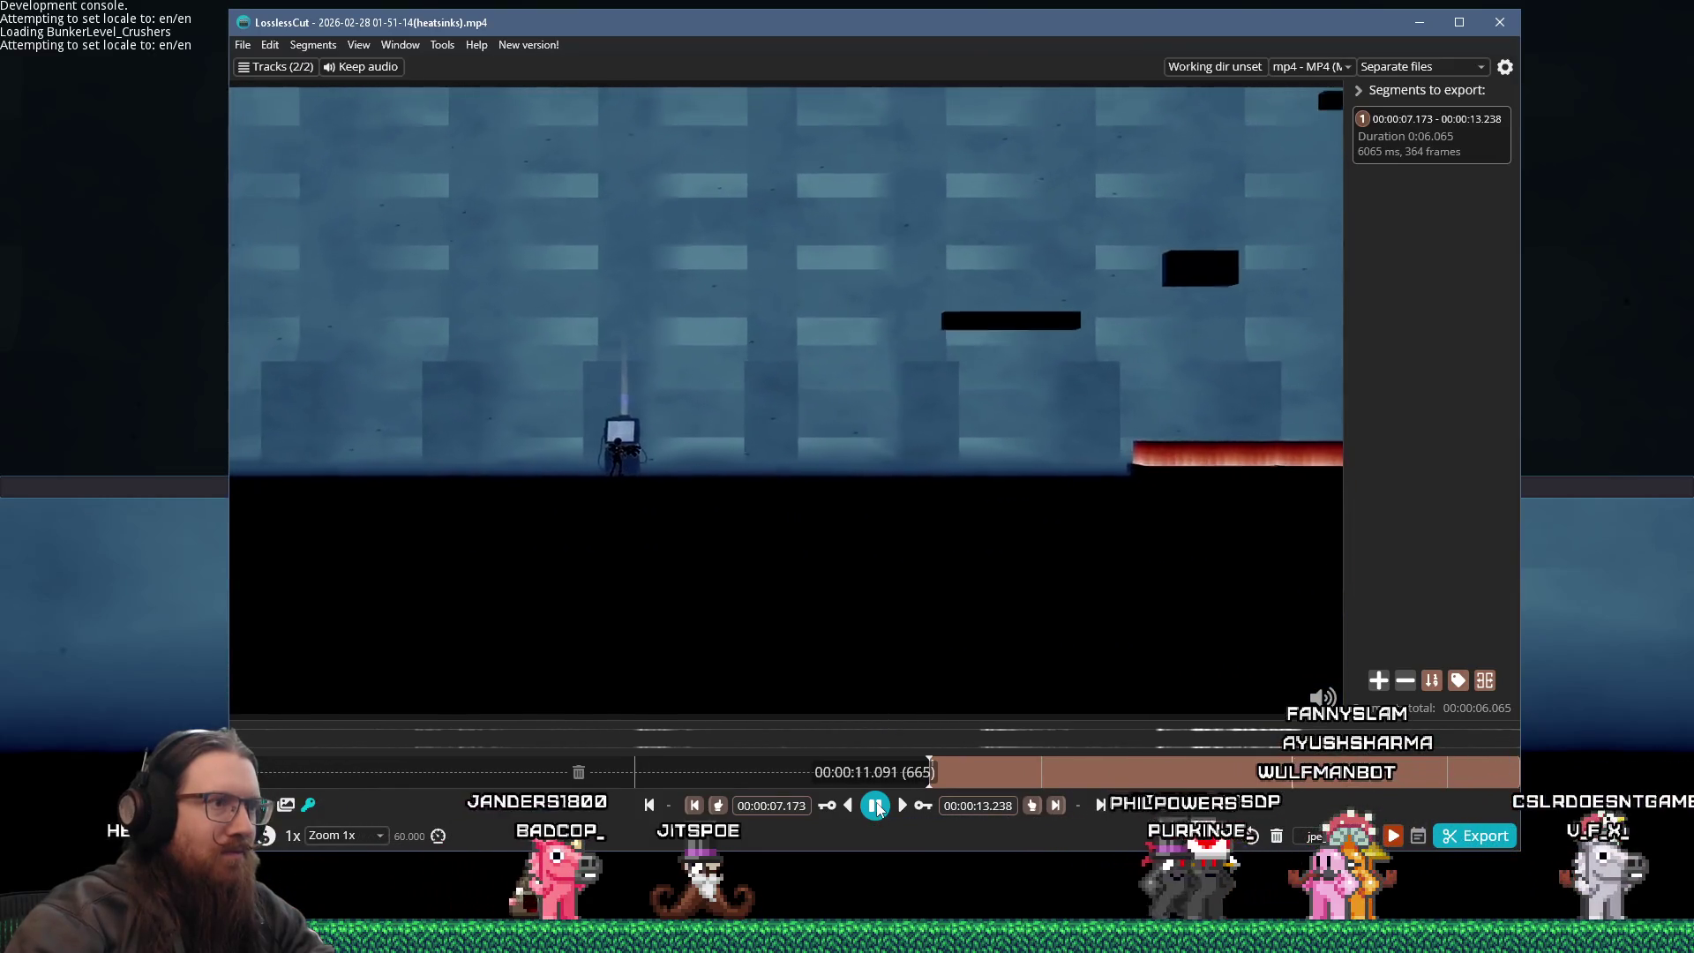
click(876, 806)
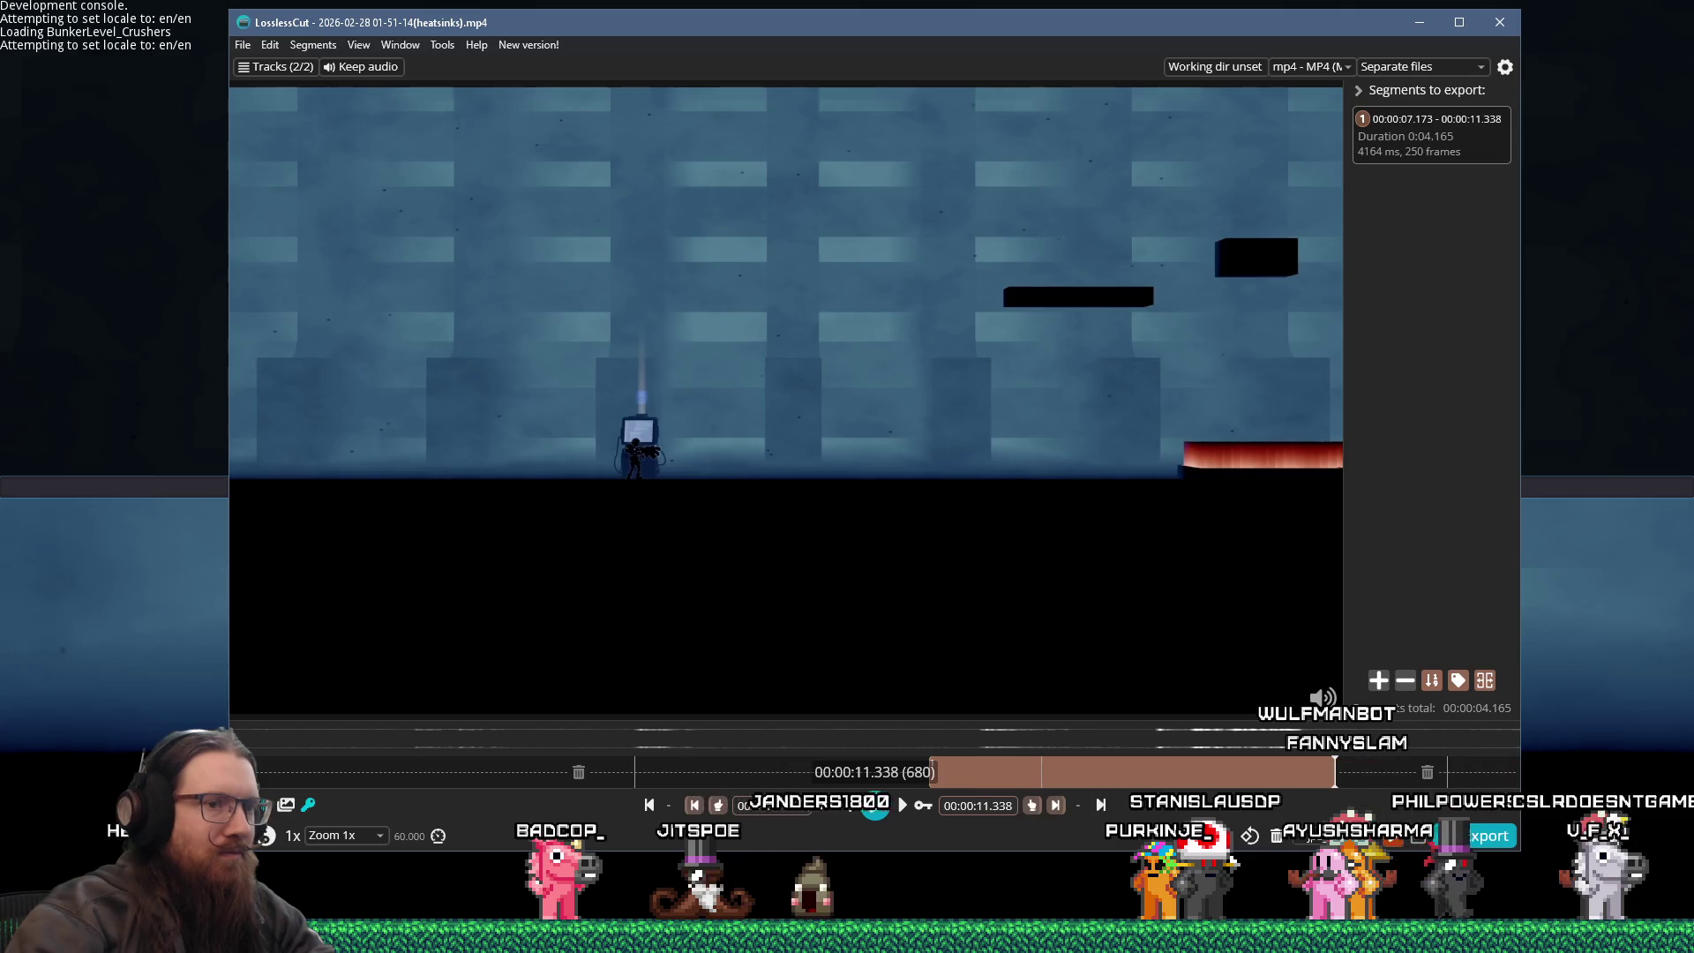
- Export the trimmed 4.165-second clip, then close the file and LosslessCut
click(1472, 836)
click(665, 540)
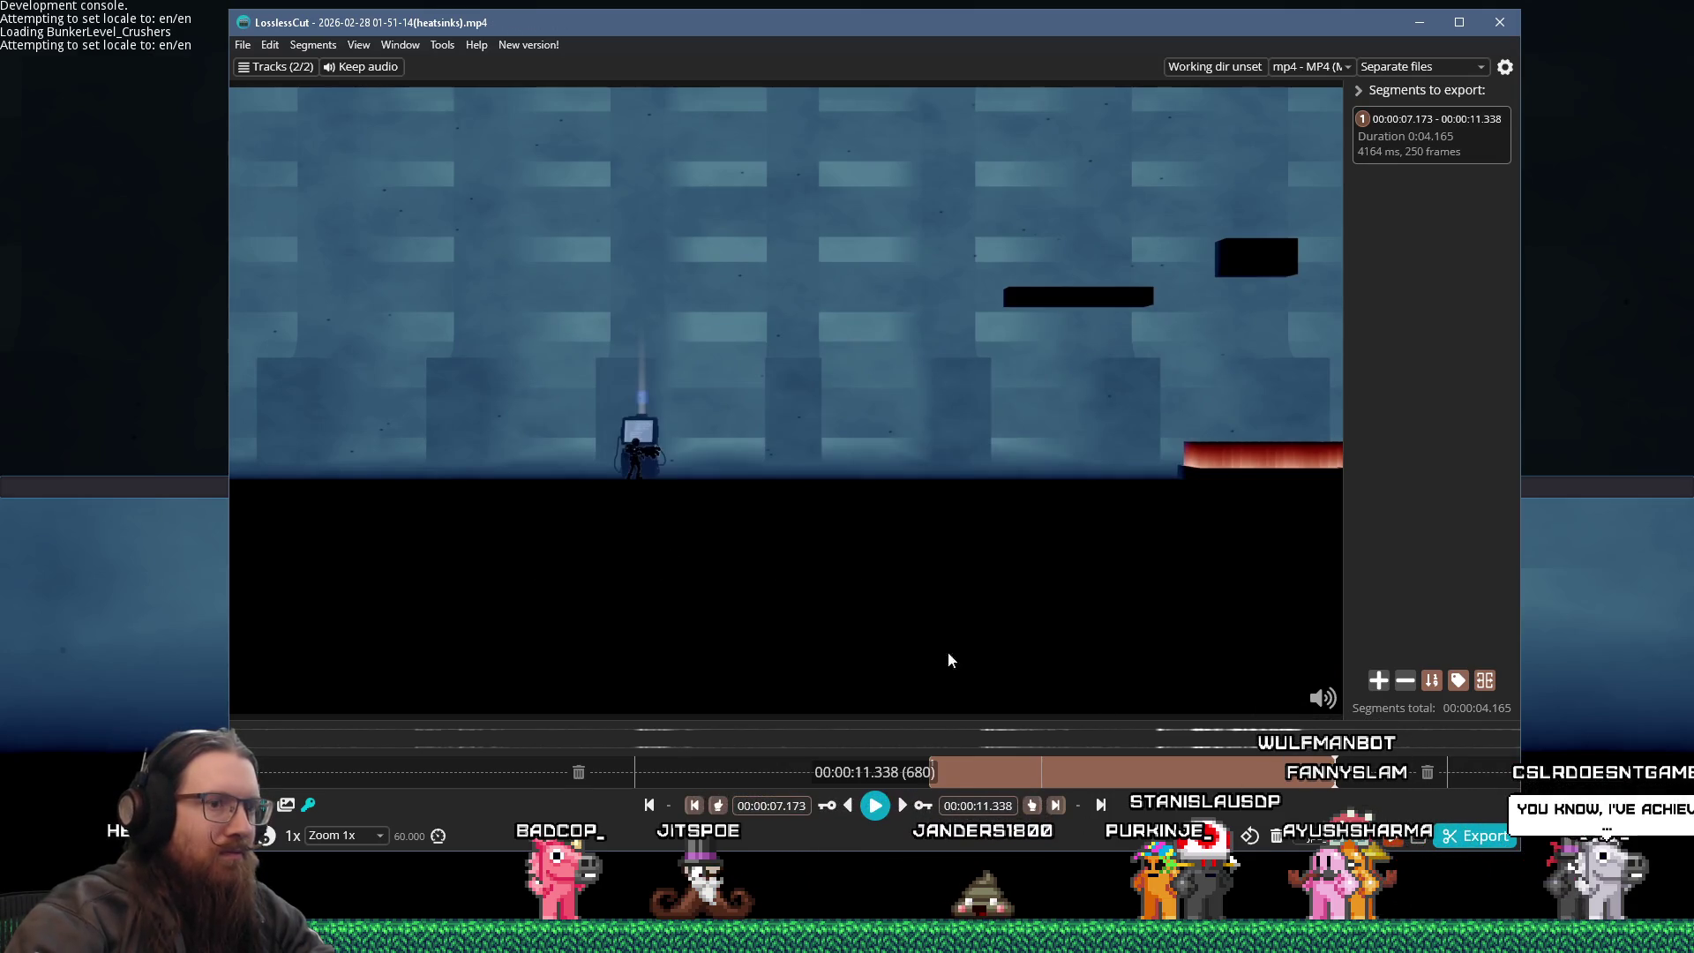
click(1276, 836)
click(1419, 22)
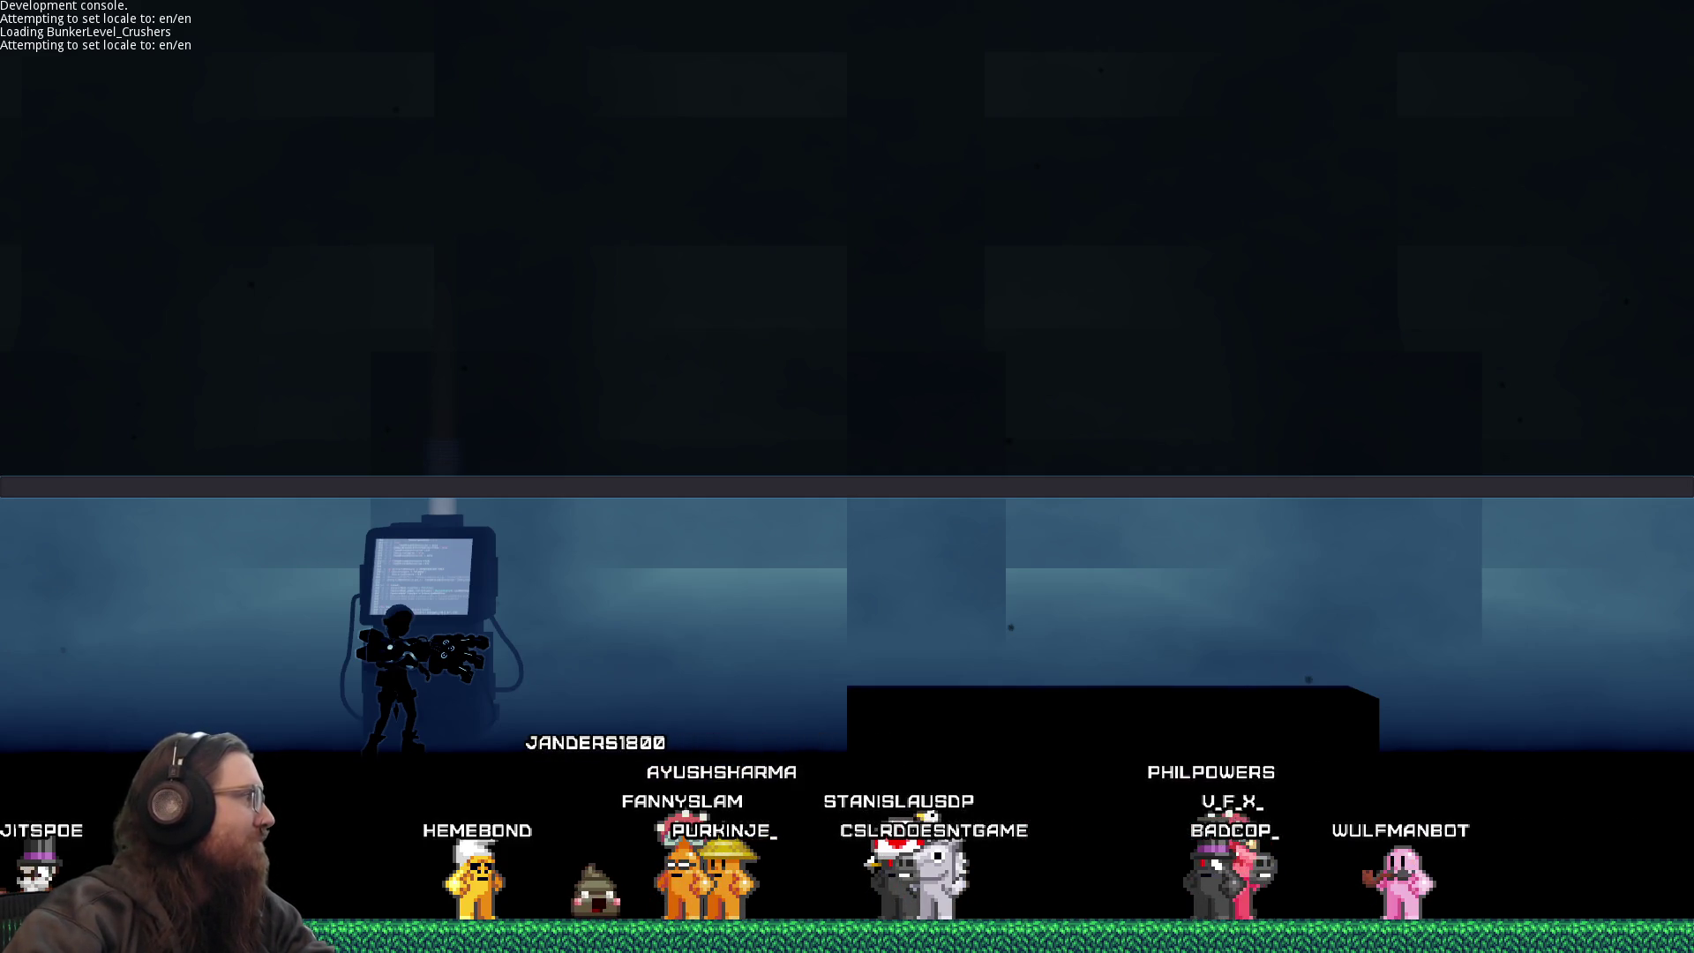
- Switch to the FOTF_Devlog_20211111 folder and refresh it to reveal the exported heatsinks mp4
key(alt+Tab)
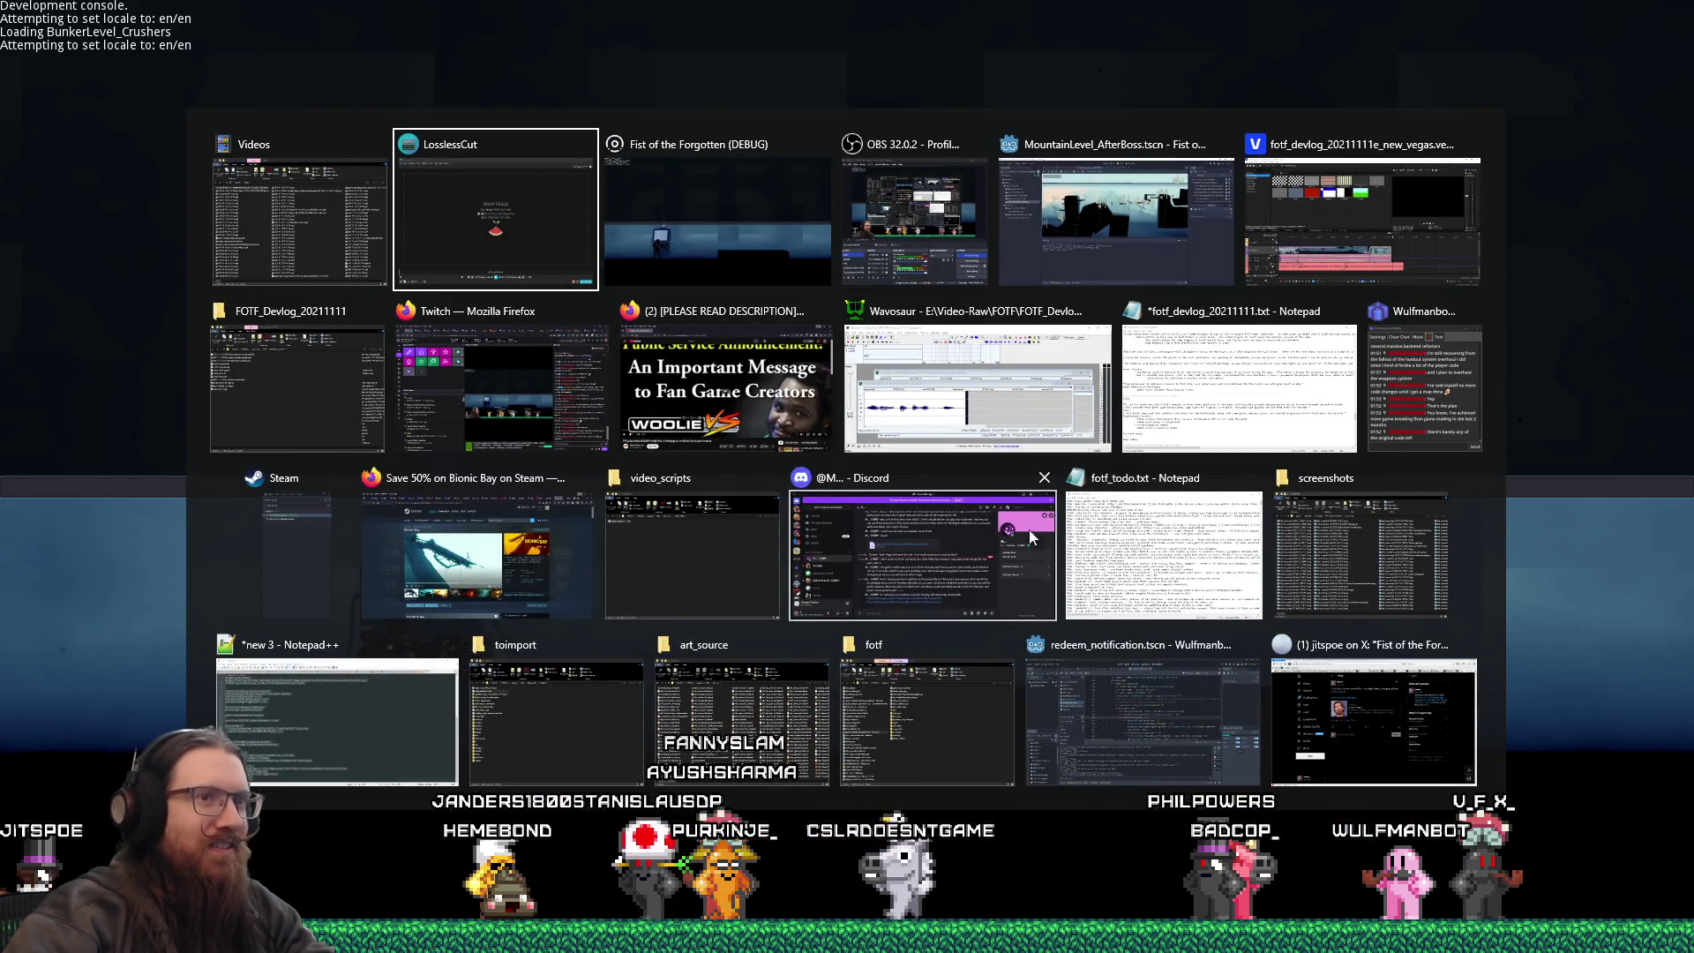
click(327, 388)
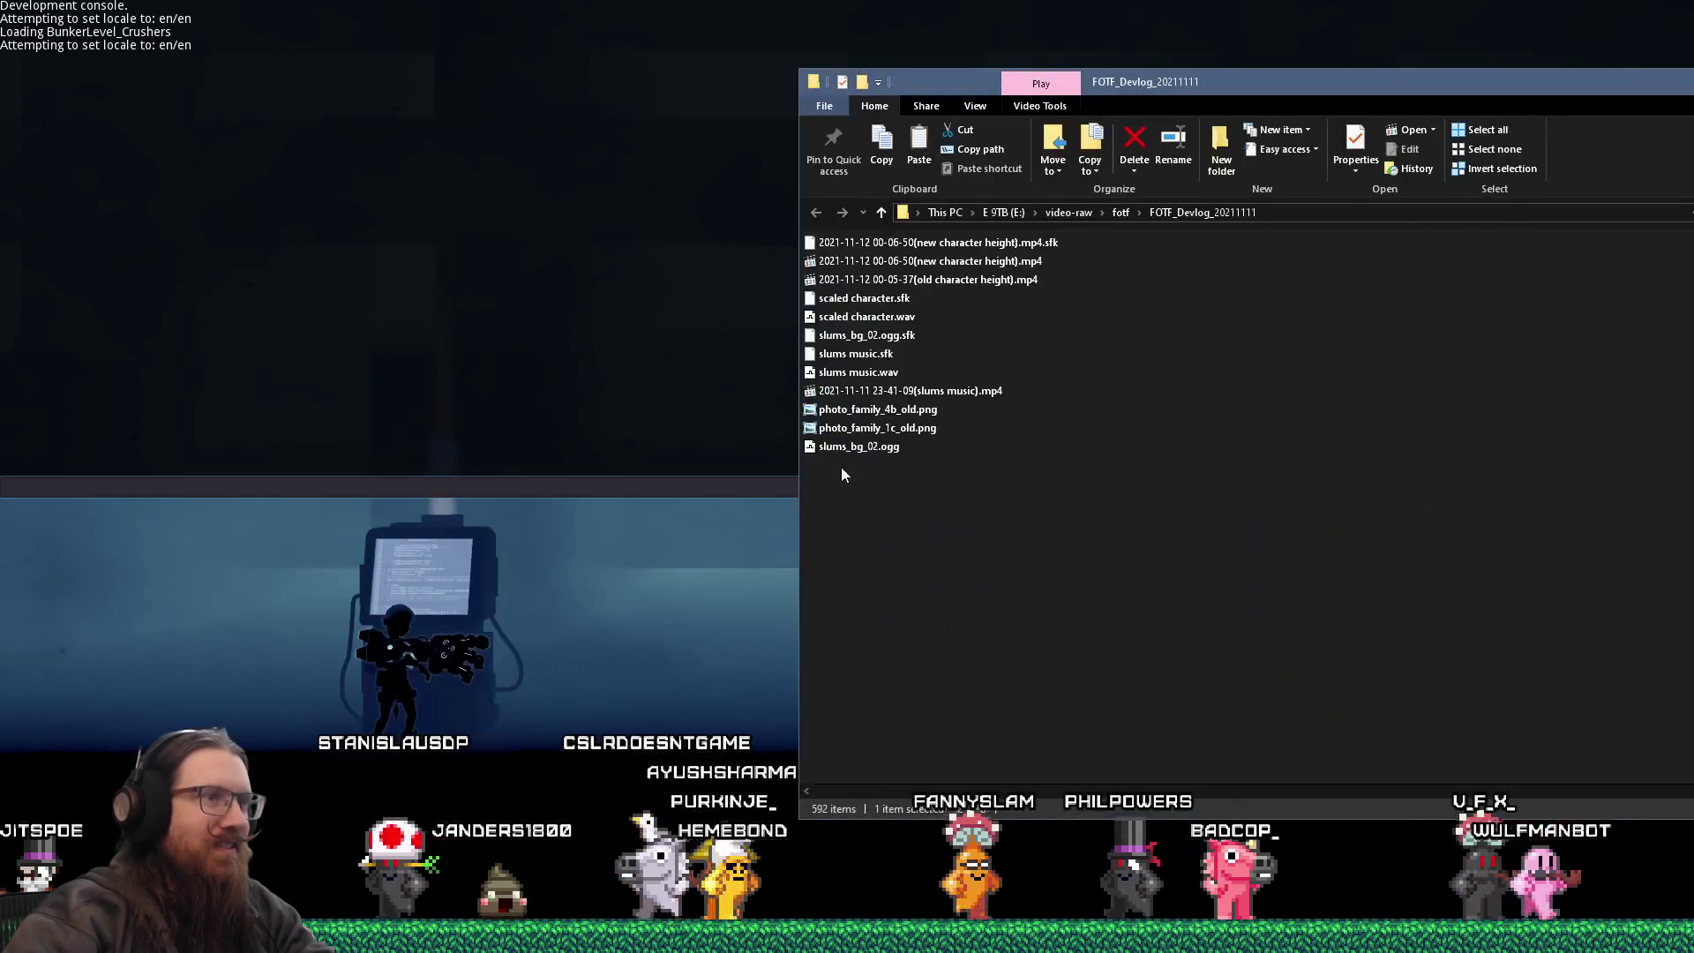
right_click(888, 521)
click(995, 268)
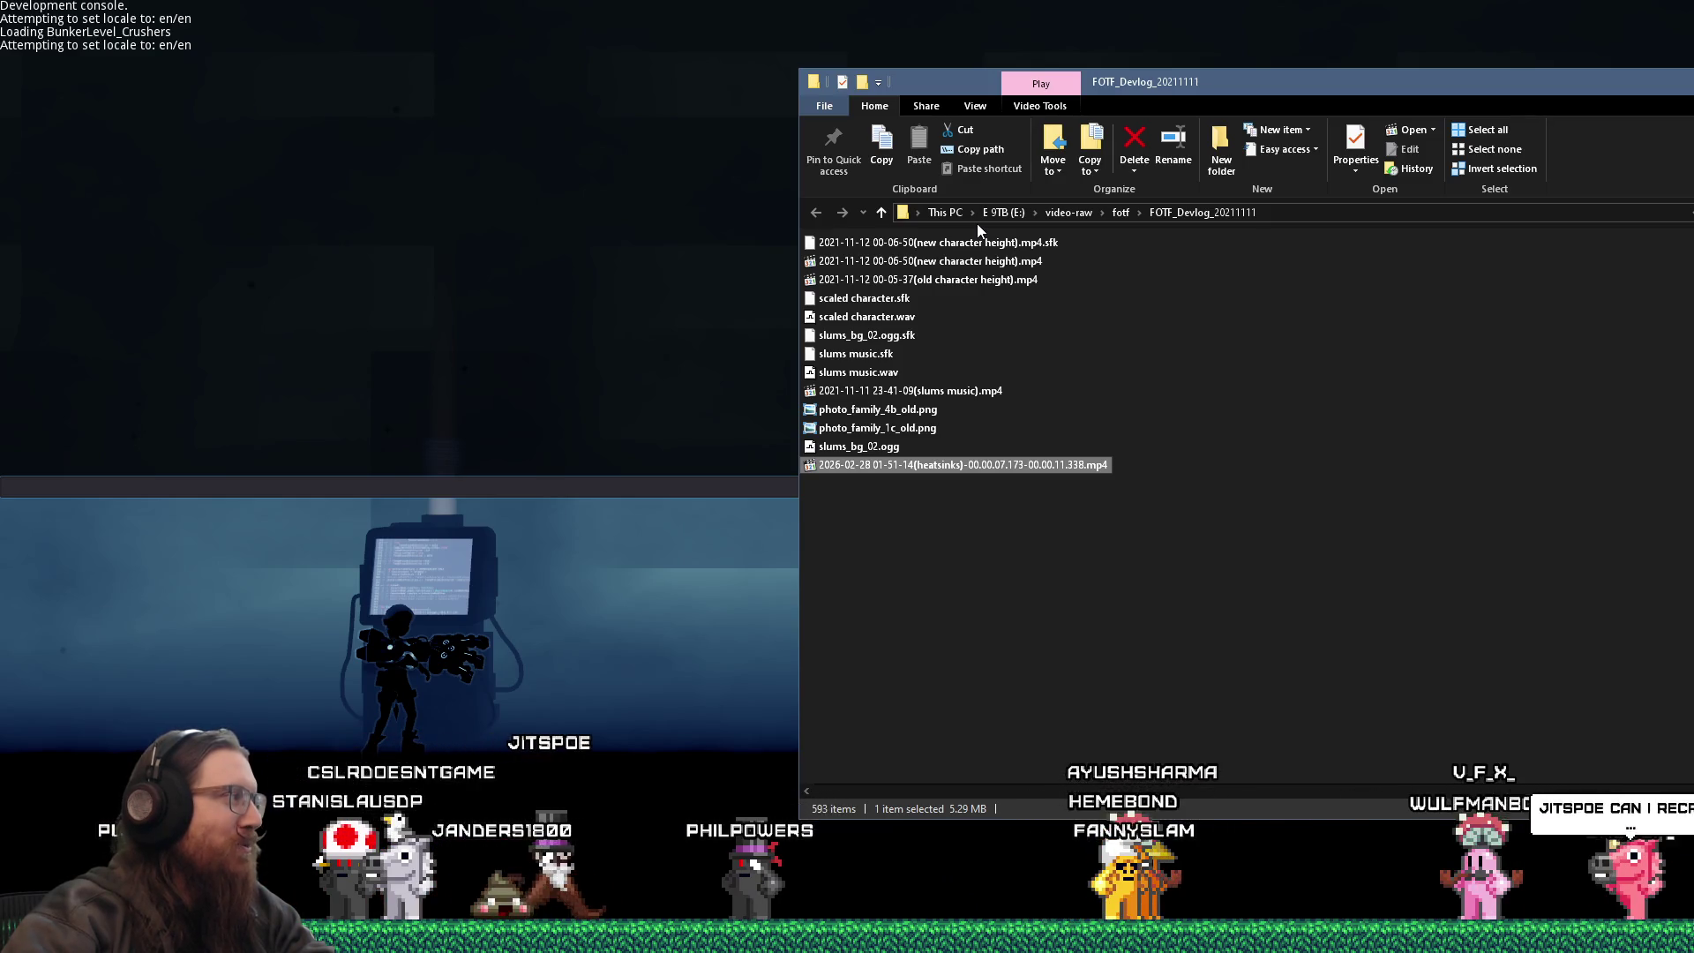
scroll(1125, 468, up, 10)
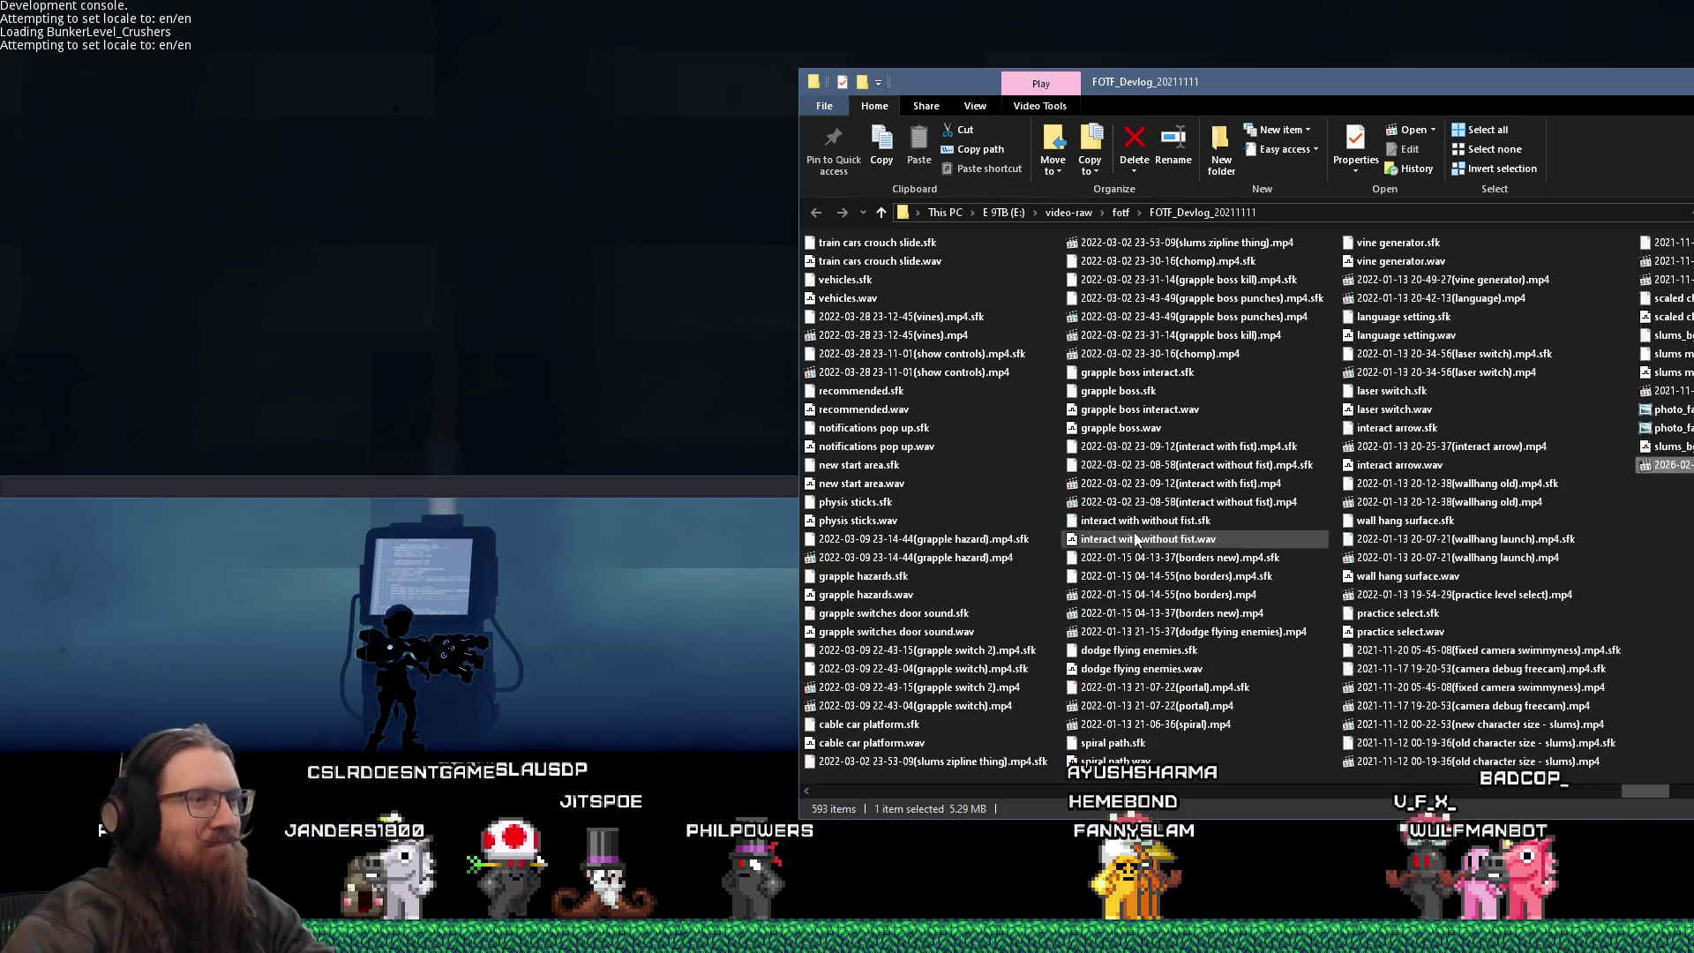
scroll(1137, 535, down, 15)
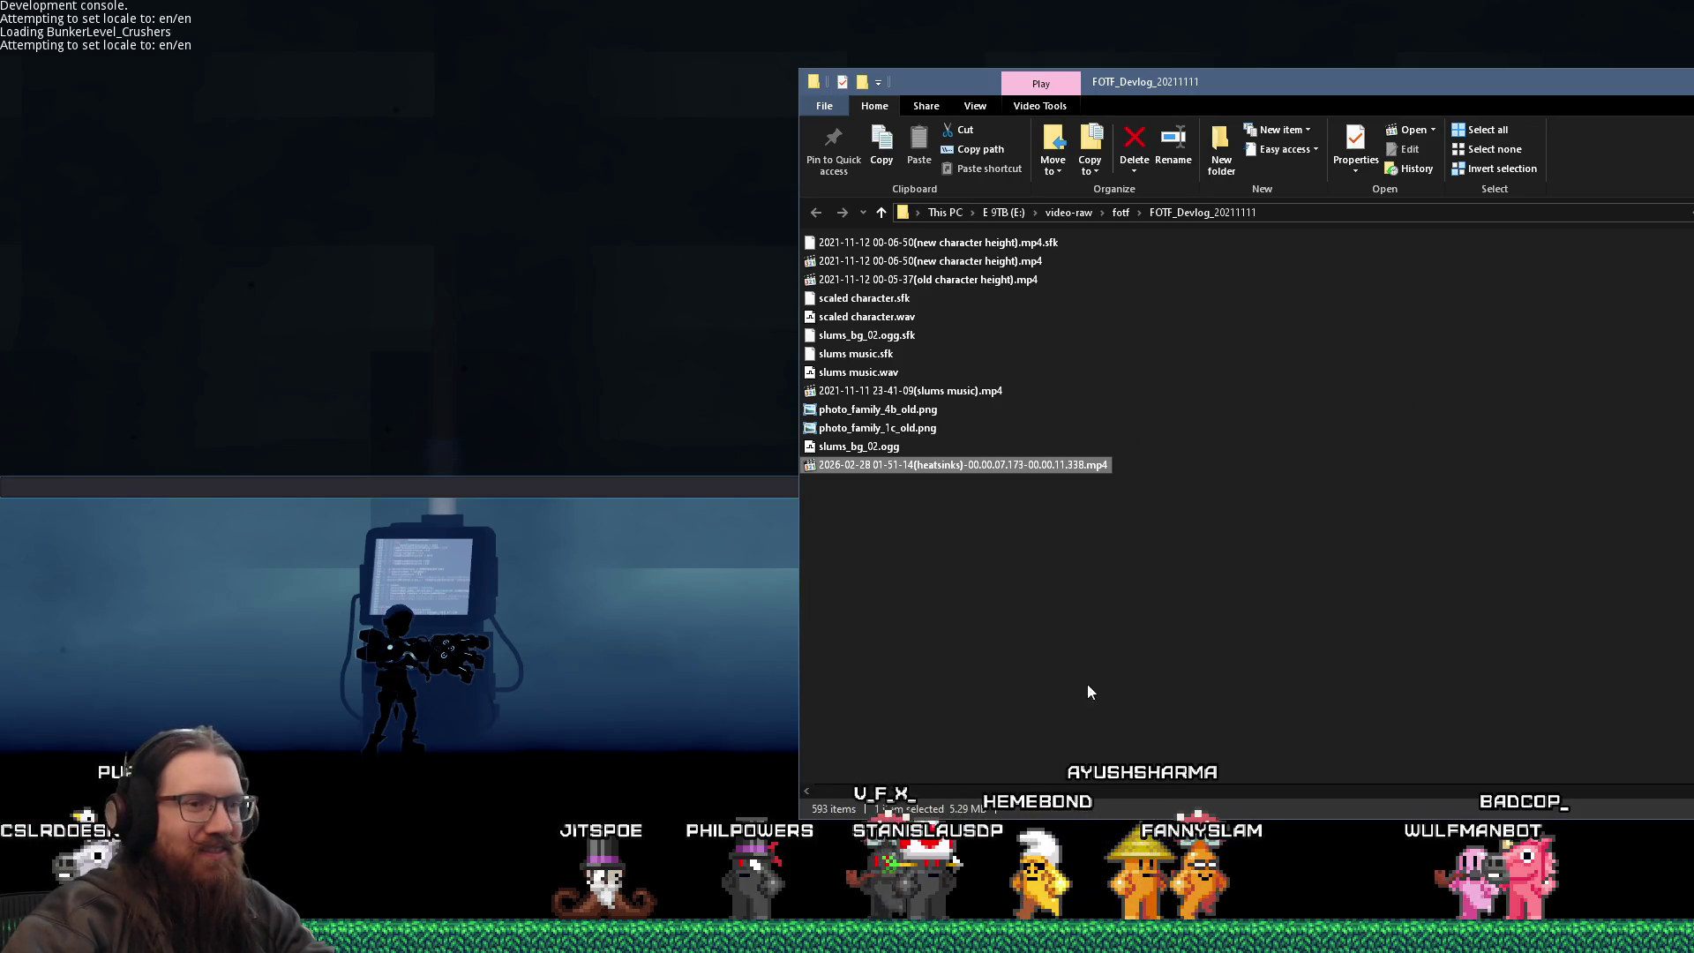
mouse_move(1385, 937)
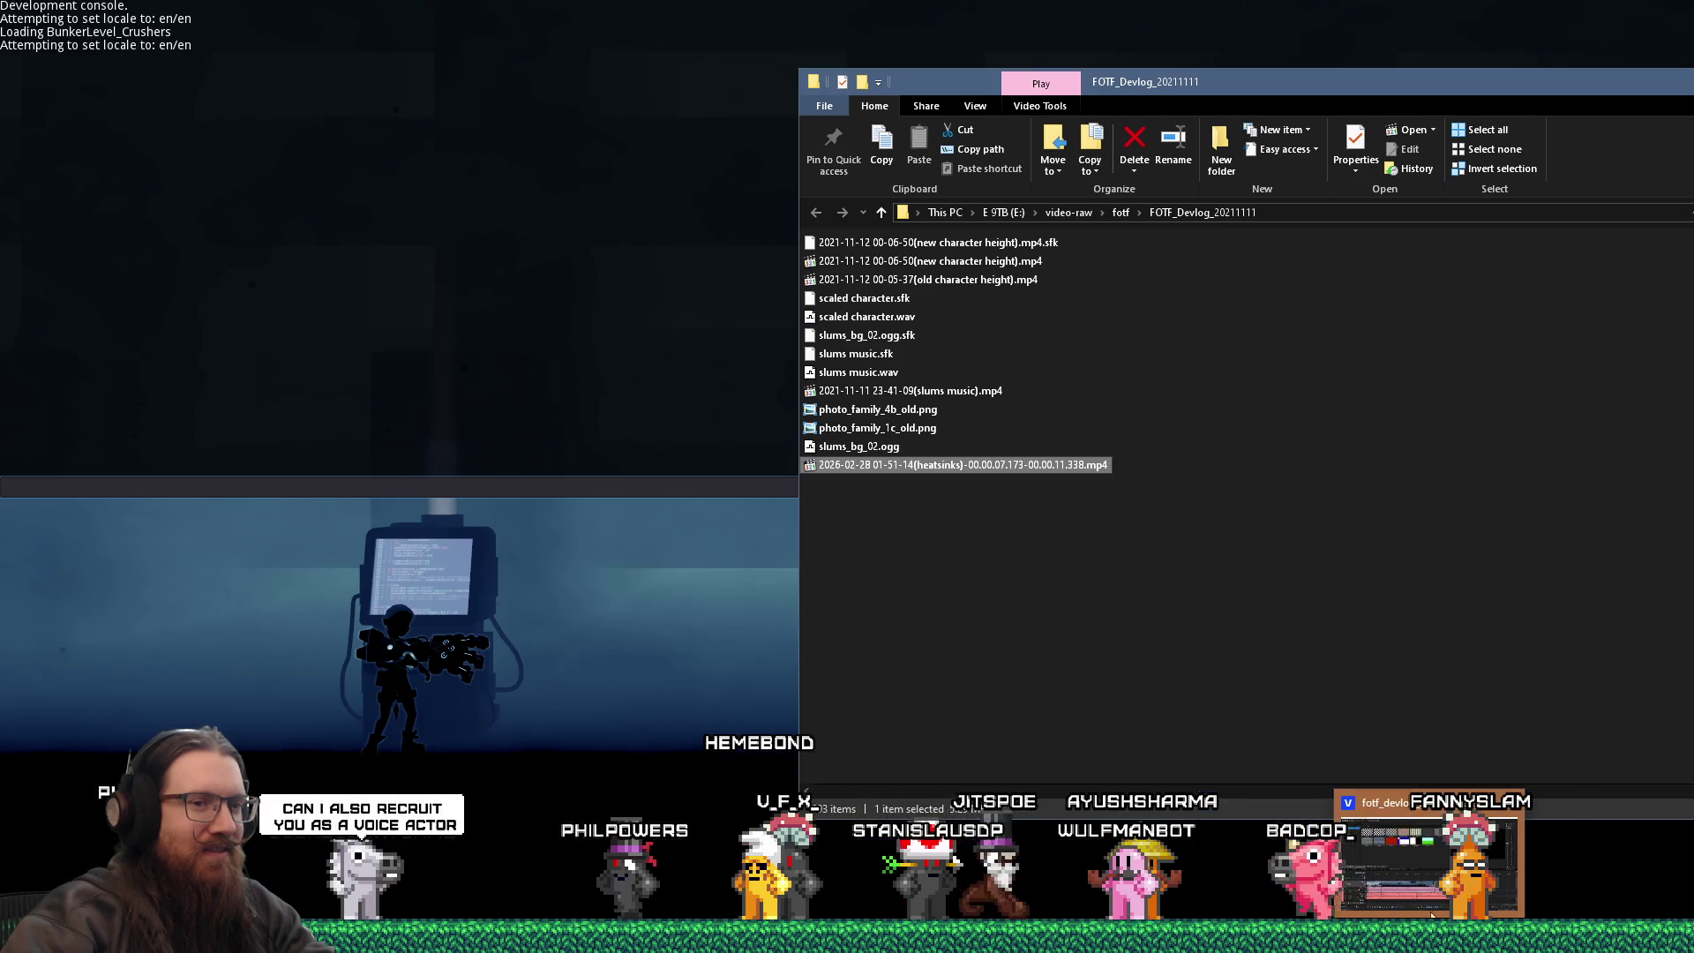
- Bring VEGAS Pro and the FOTF_Devlog_20211111 folder window to the front together
click(1323, 937)
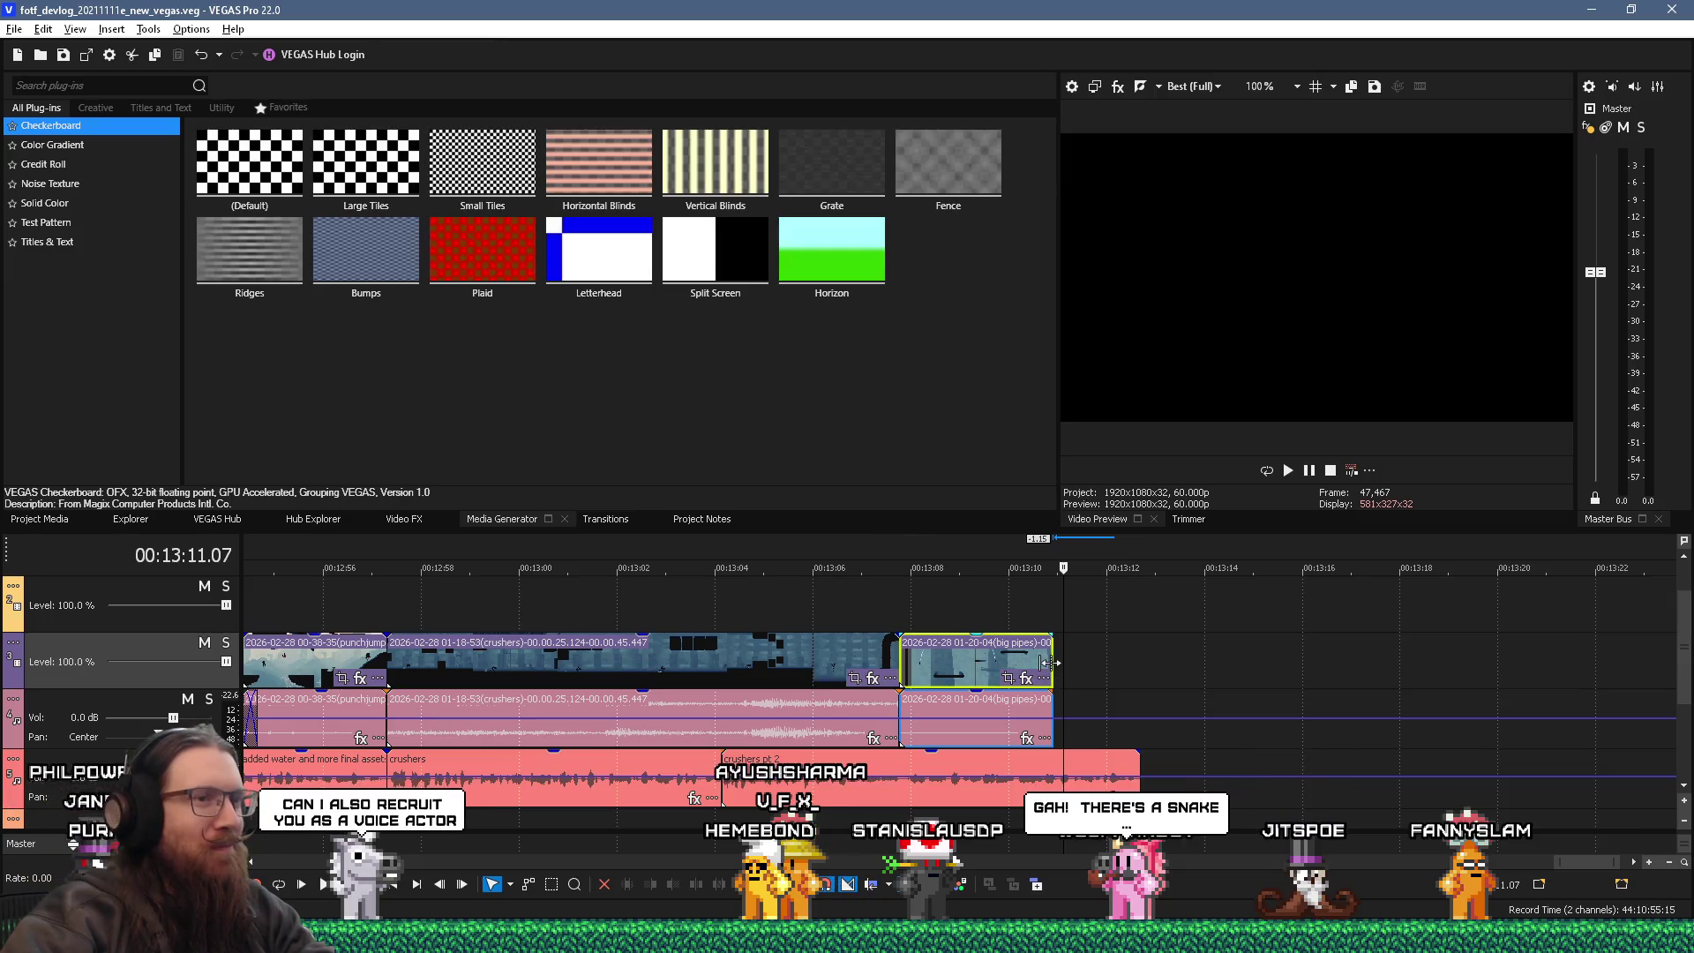
key(alt+Tab)
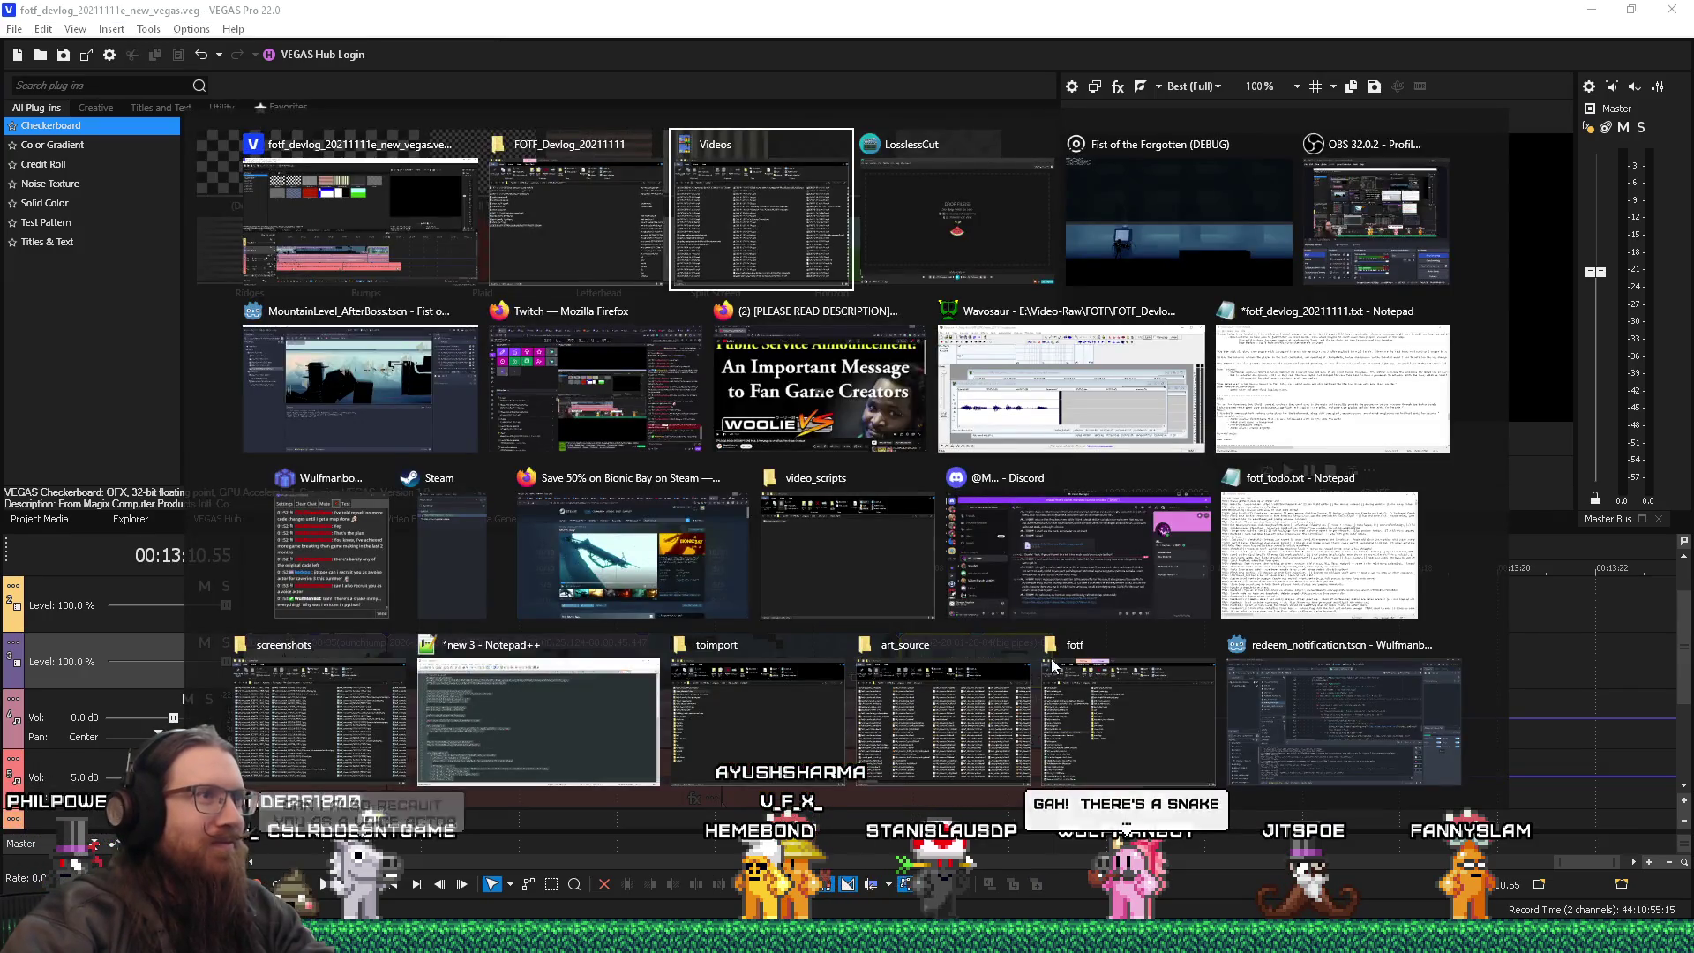
key(Escape)
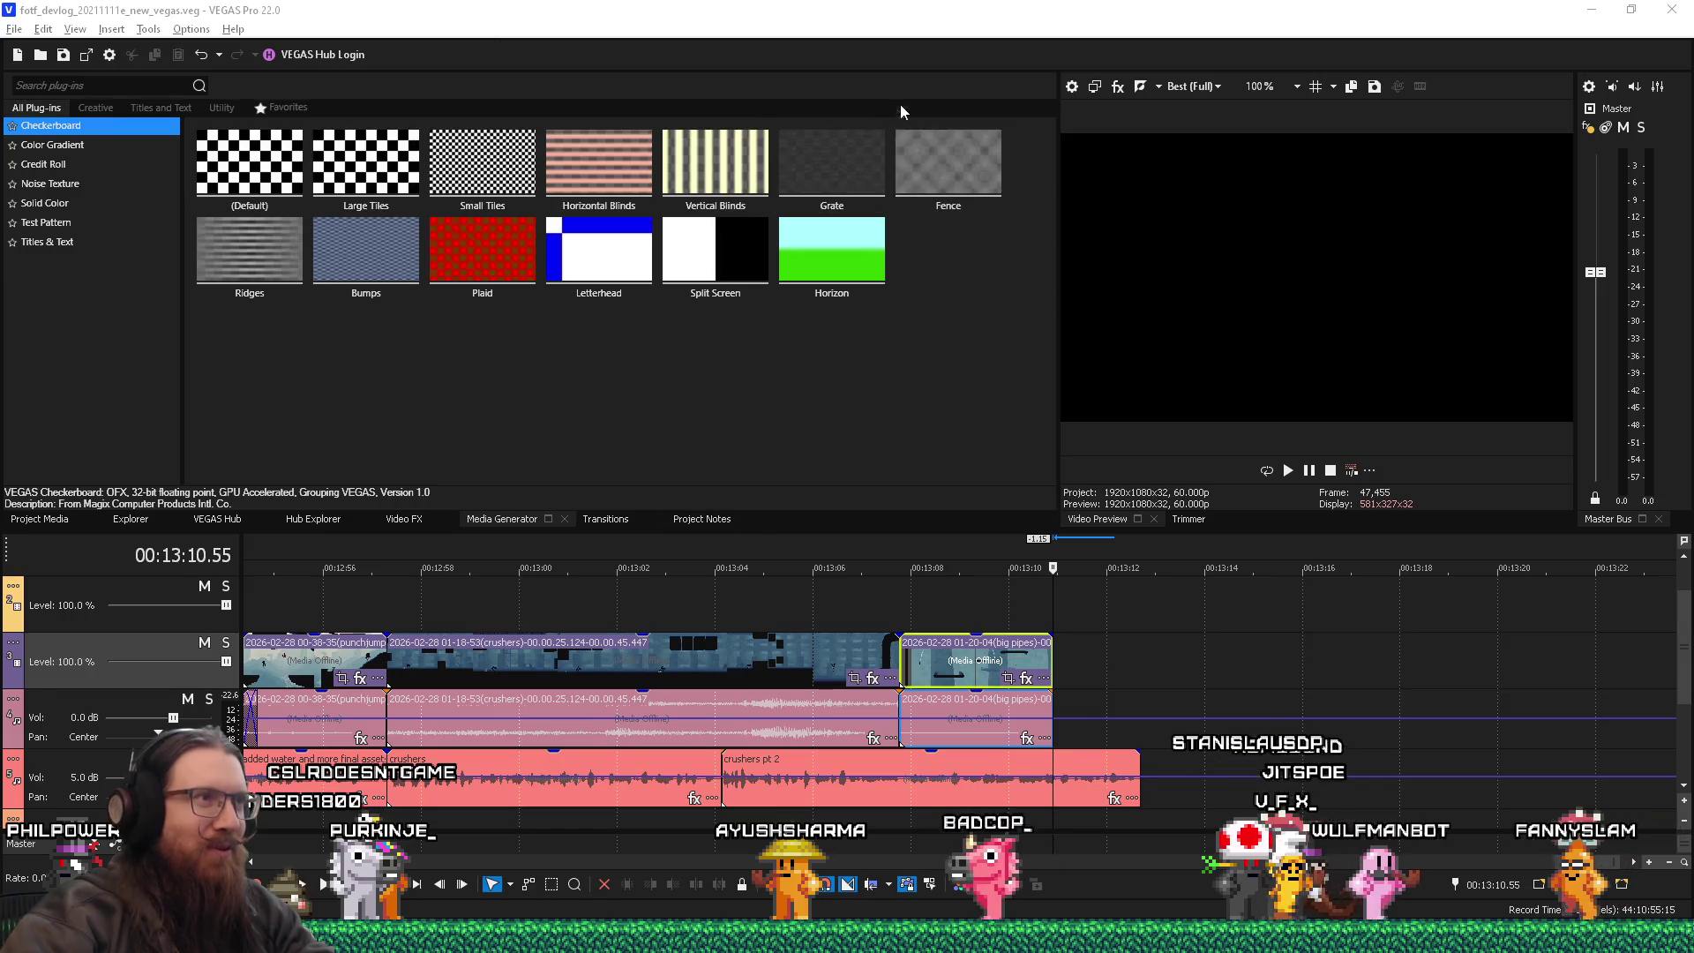
click(909, 26)
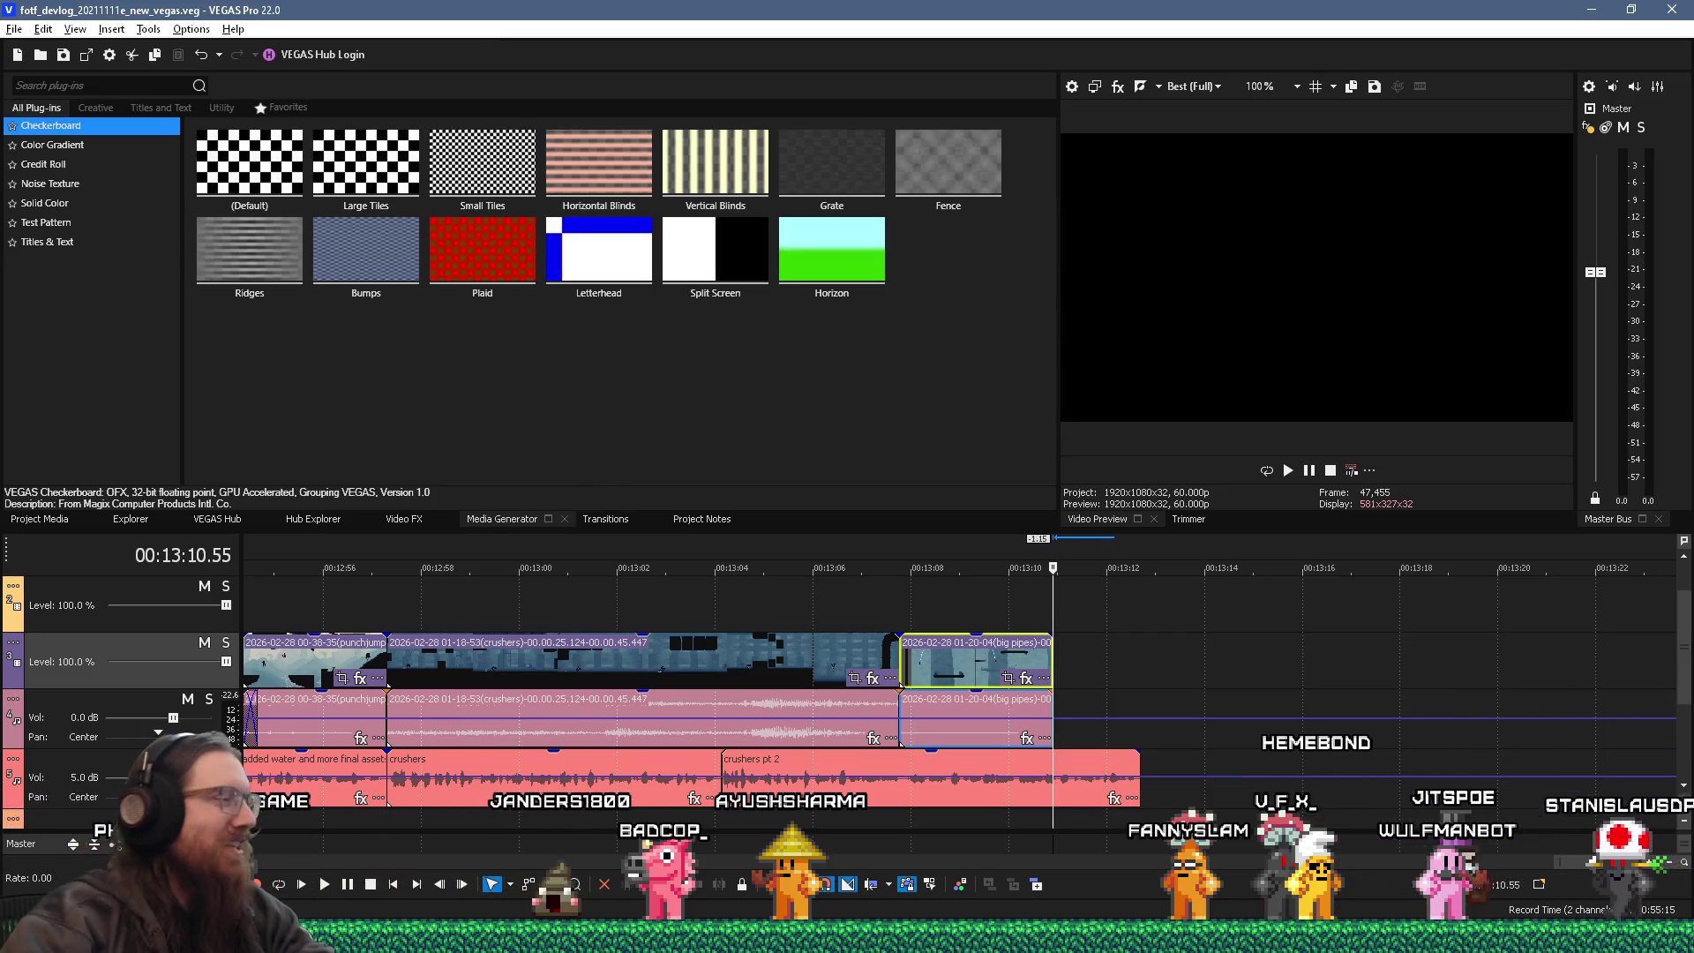
click(1048, 936)
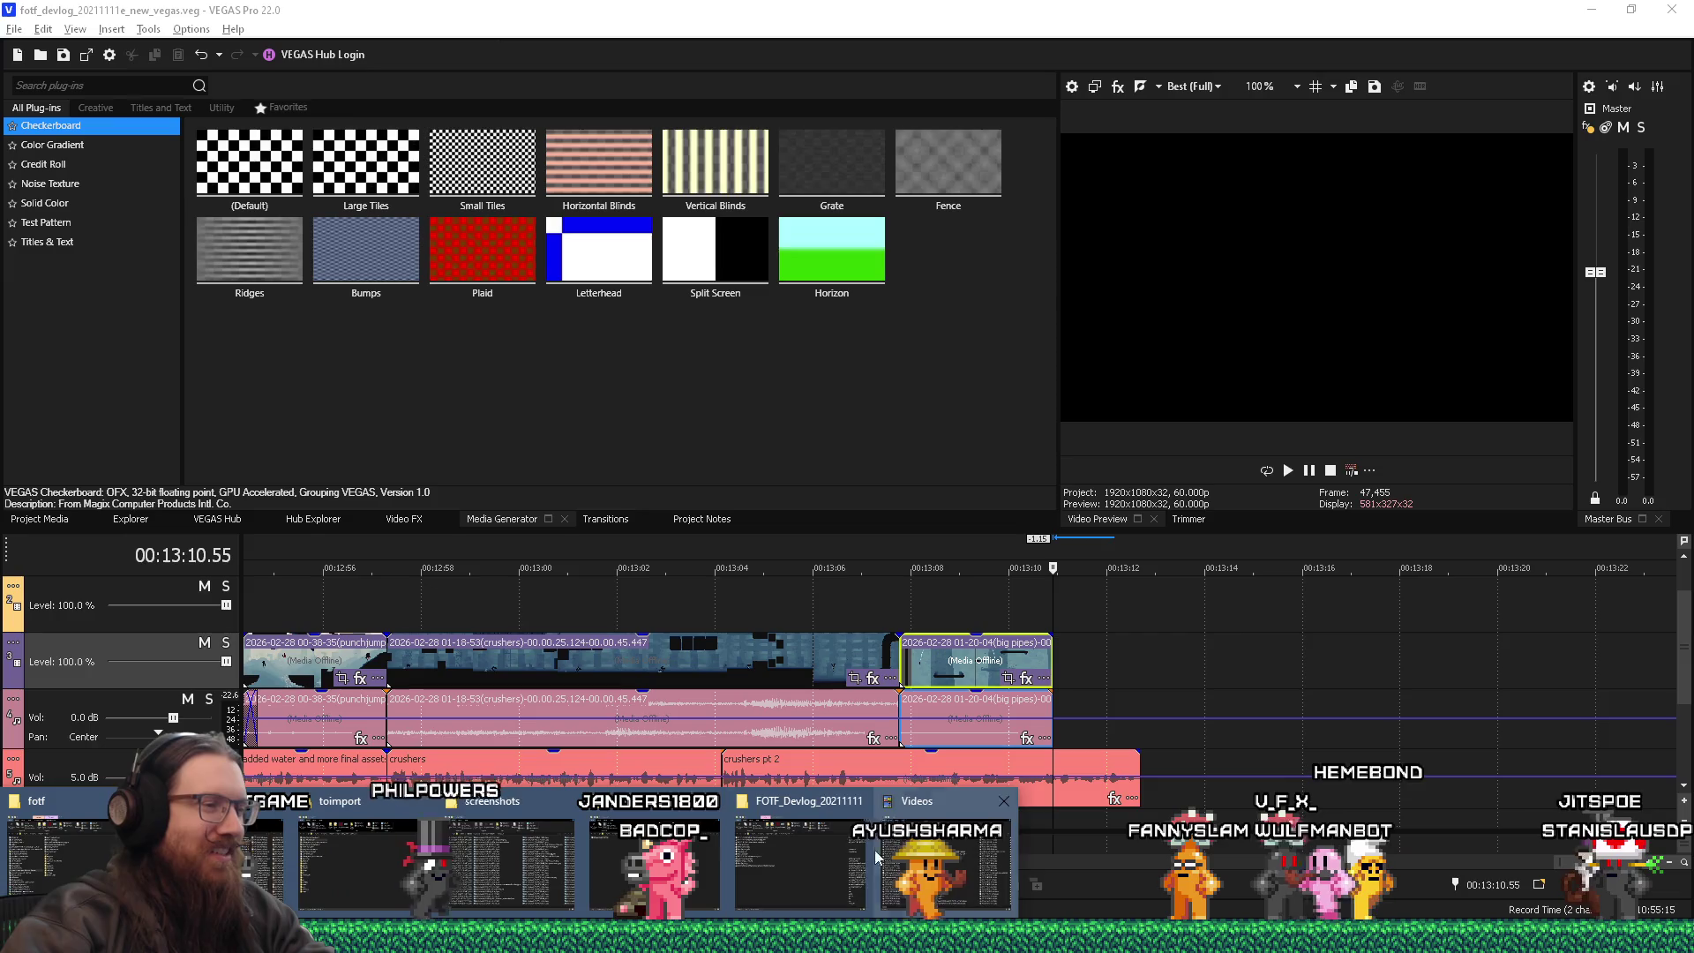
click(849, 850)
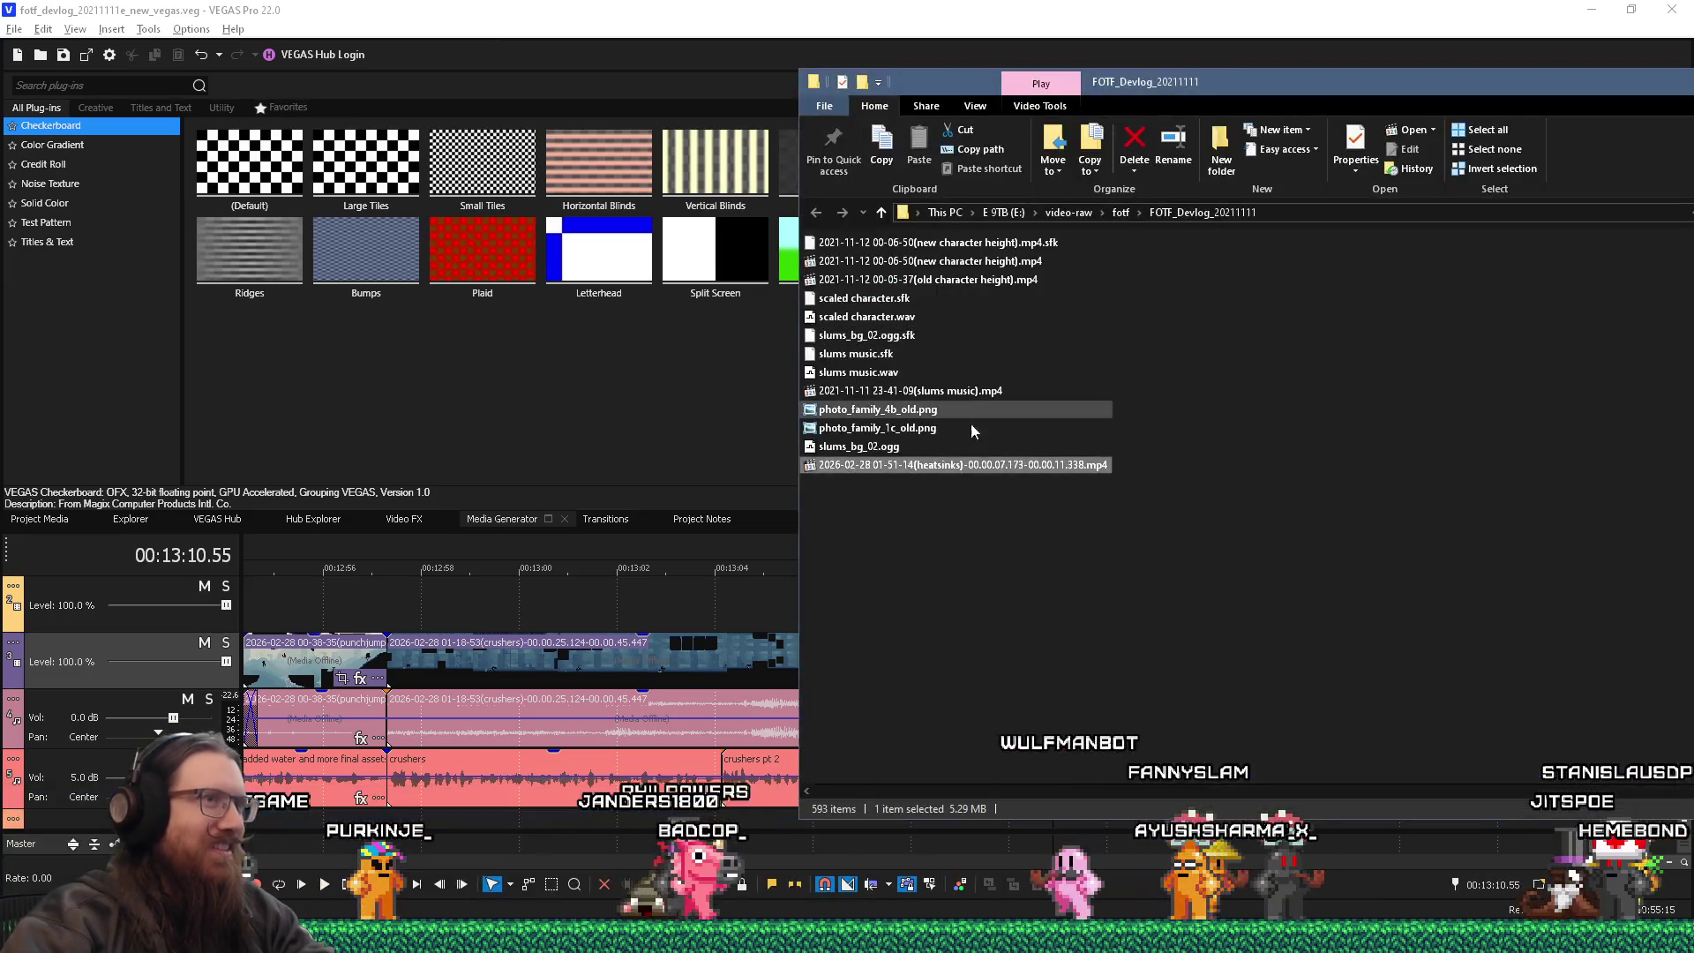
- Drop the heatsinks clip right after the big pipes clip and trim off its opening
key(alt+Tab)
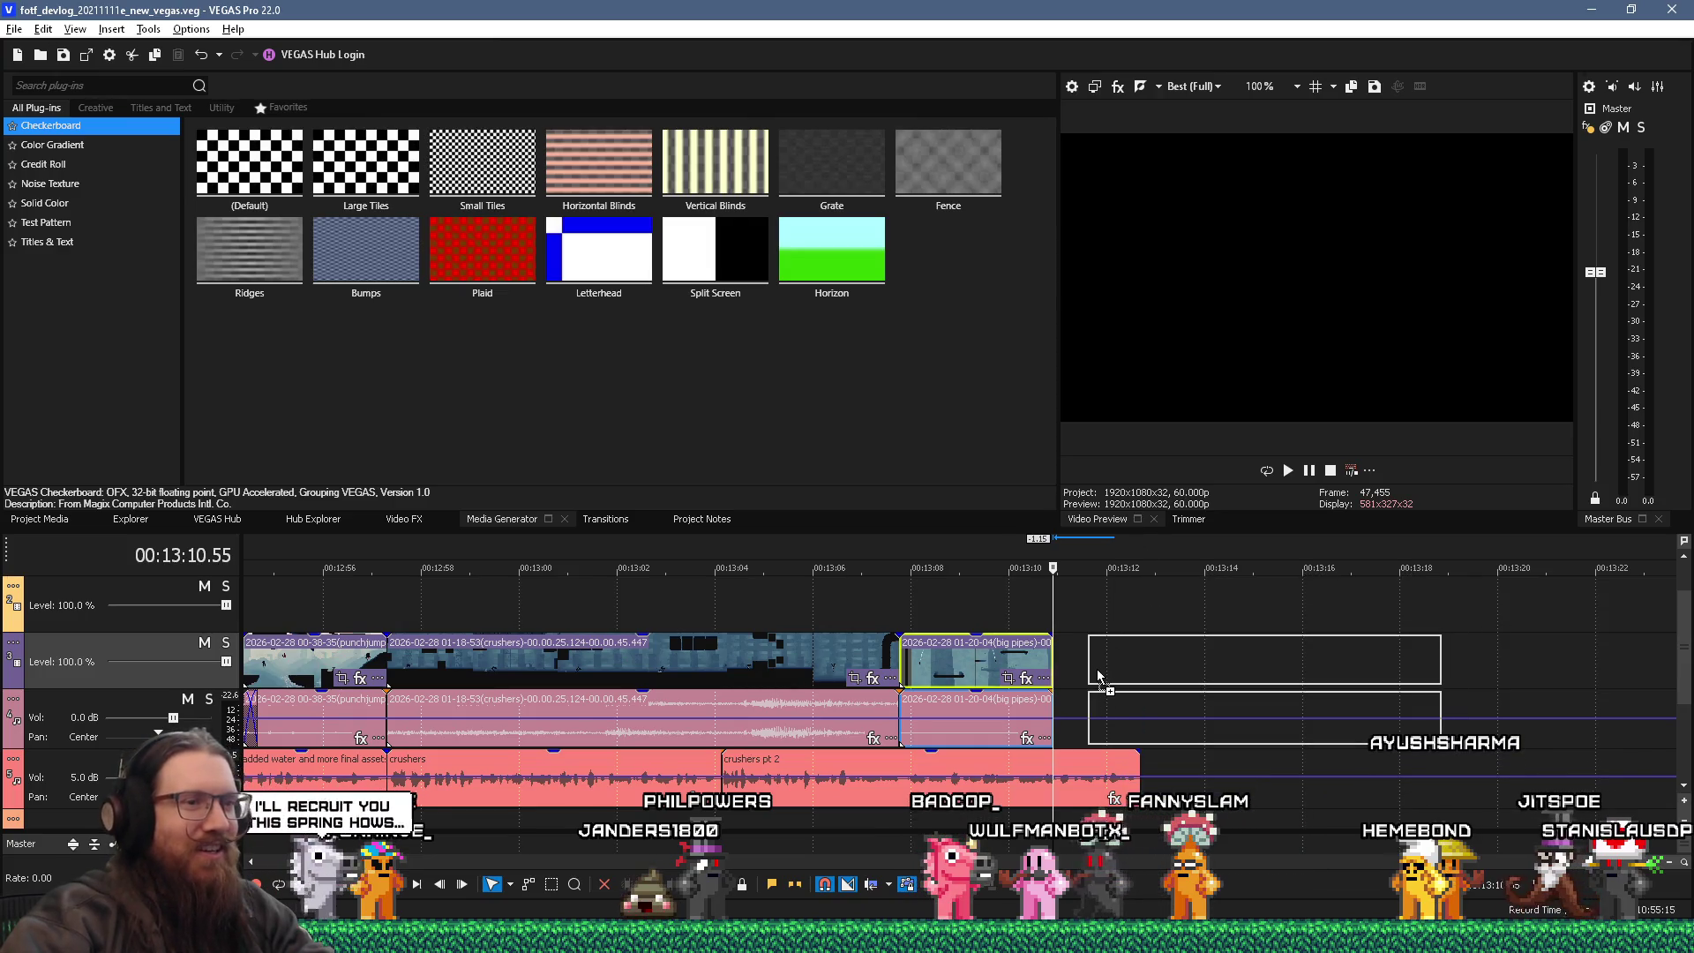
drag(1098, 677, 1093, 674)
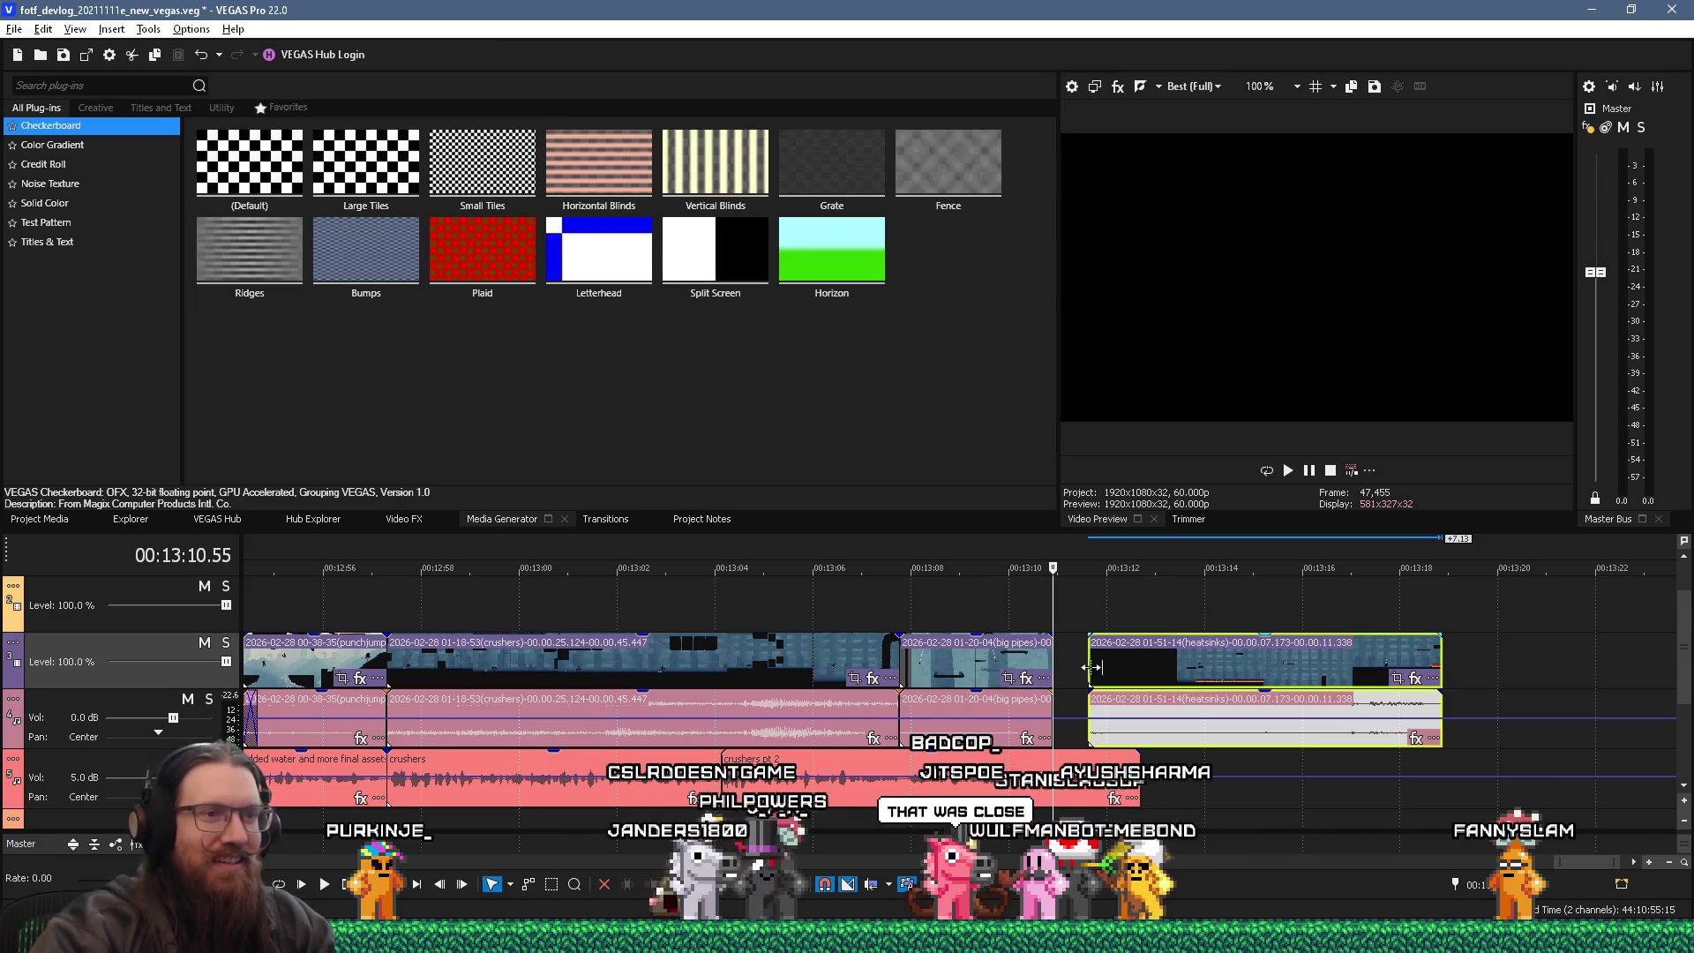
mouse_move(1093, 667)
mouse_down()
mouse_move(1284, 667)
mouse_move(1075, 678)
mouse_up()
- Close the gap after the big pipes clip and shorten the heatsinks clip's end, previewing playback
click(1041, 607)
key(space)
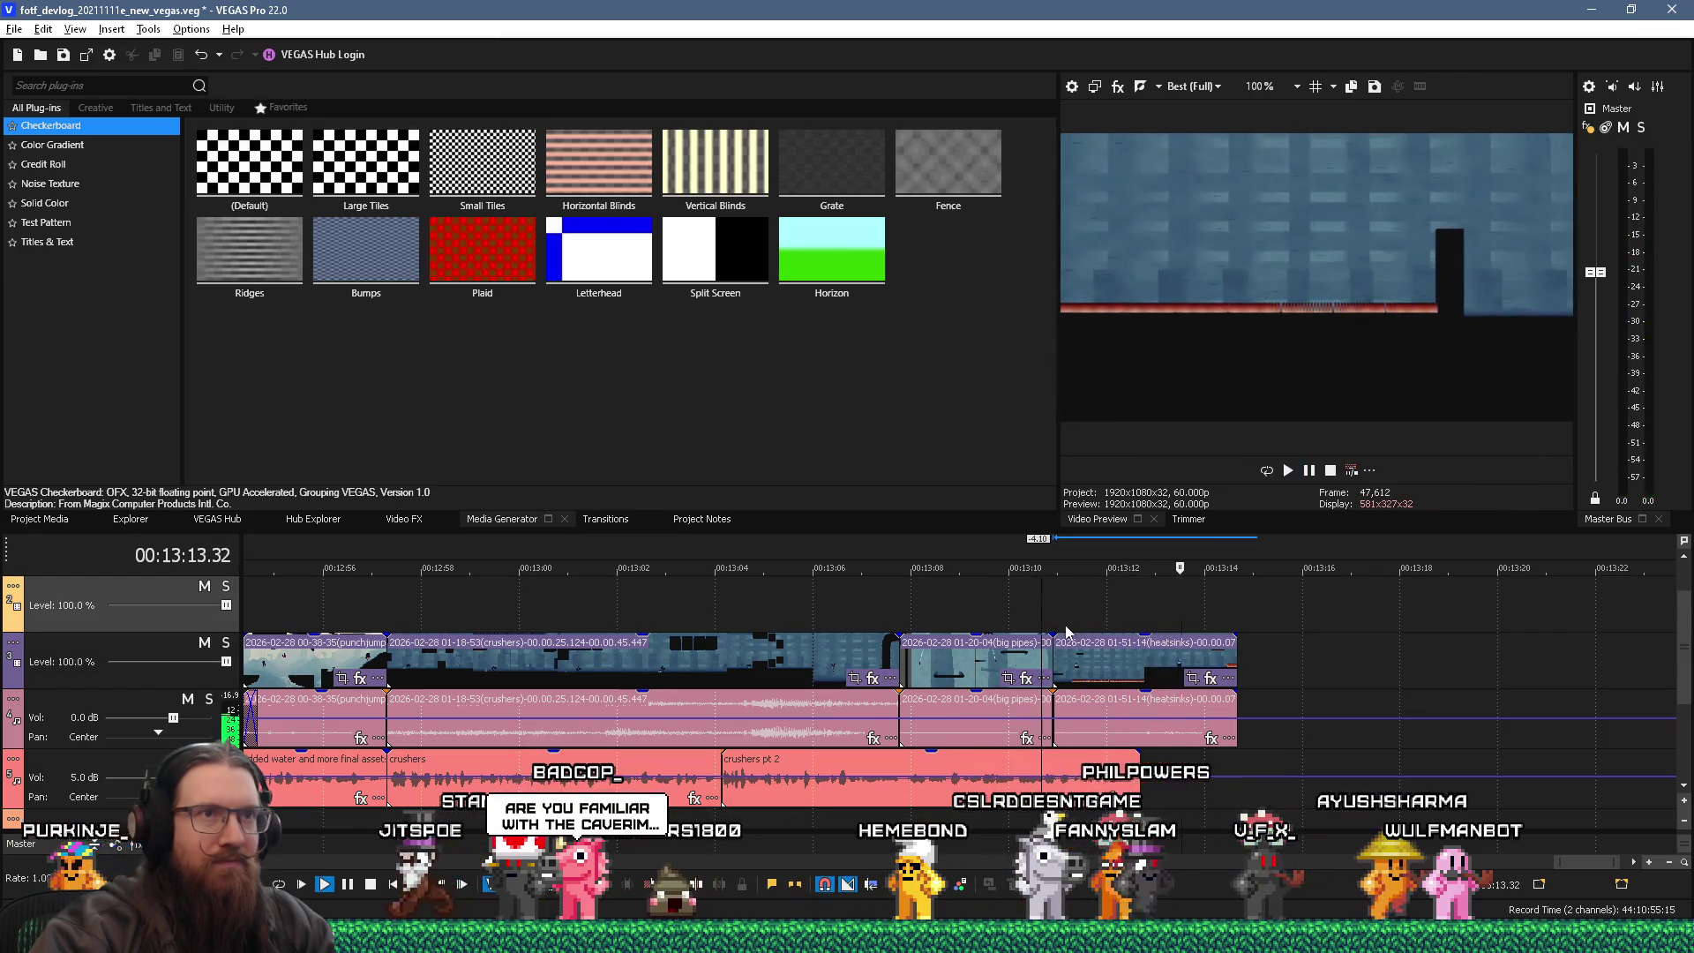
drag(1235, 672, 1182, 673)
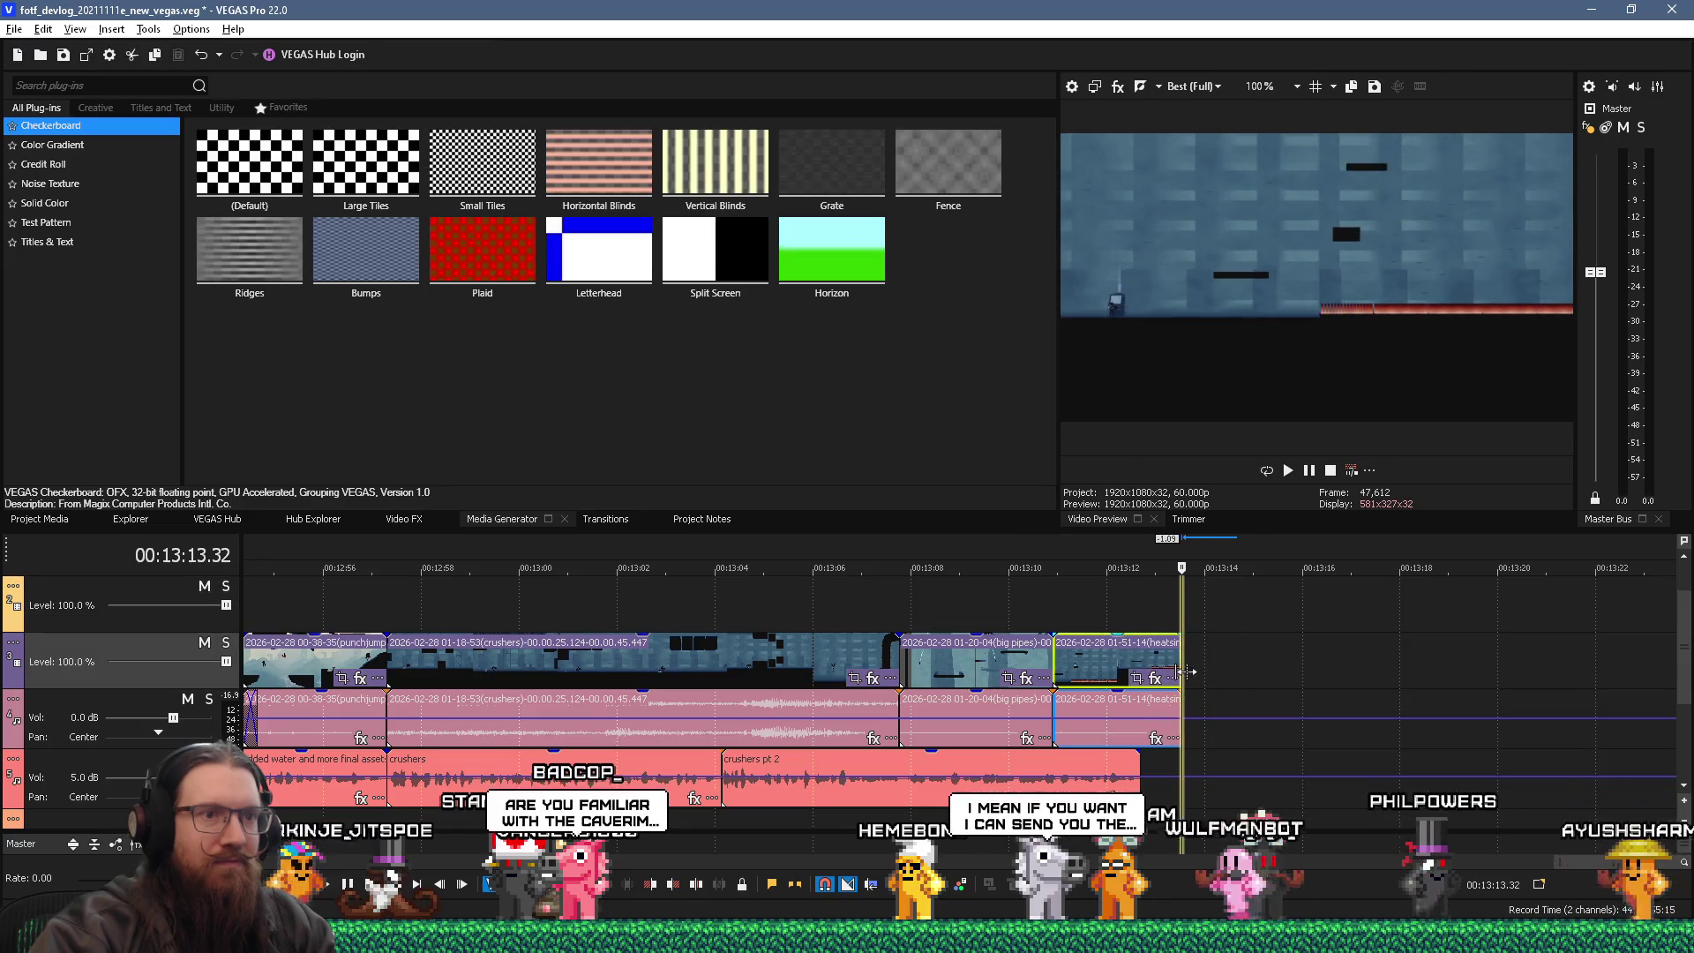
key(space)
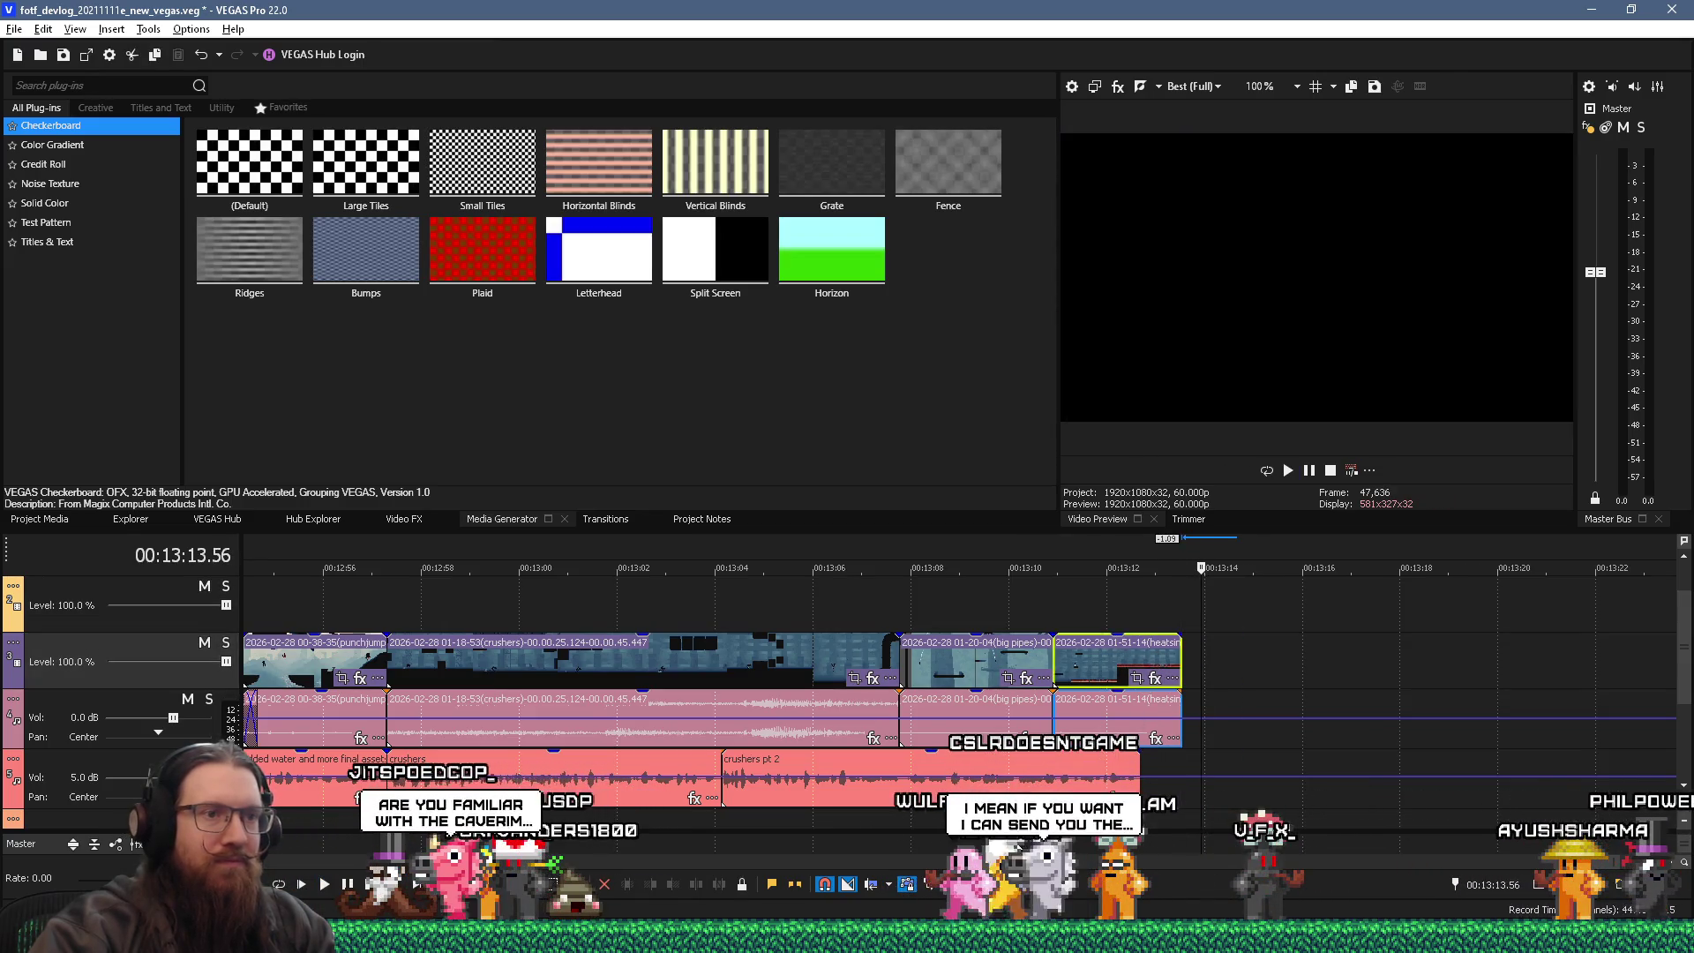
key(space)
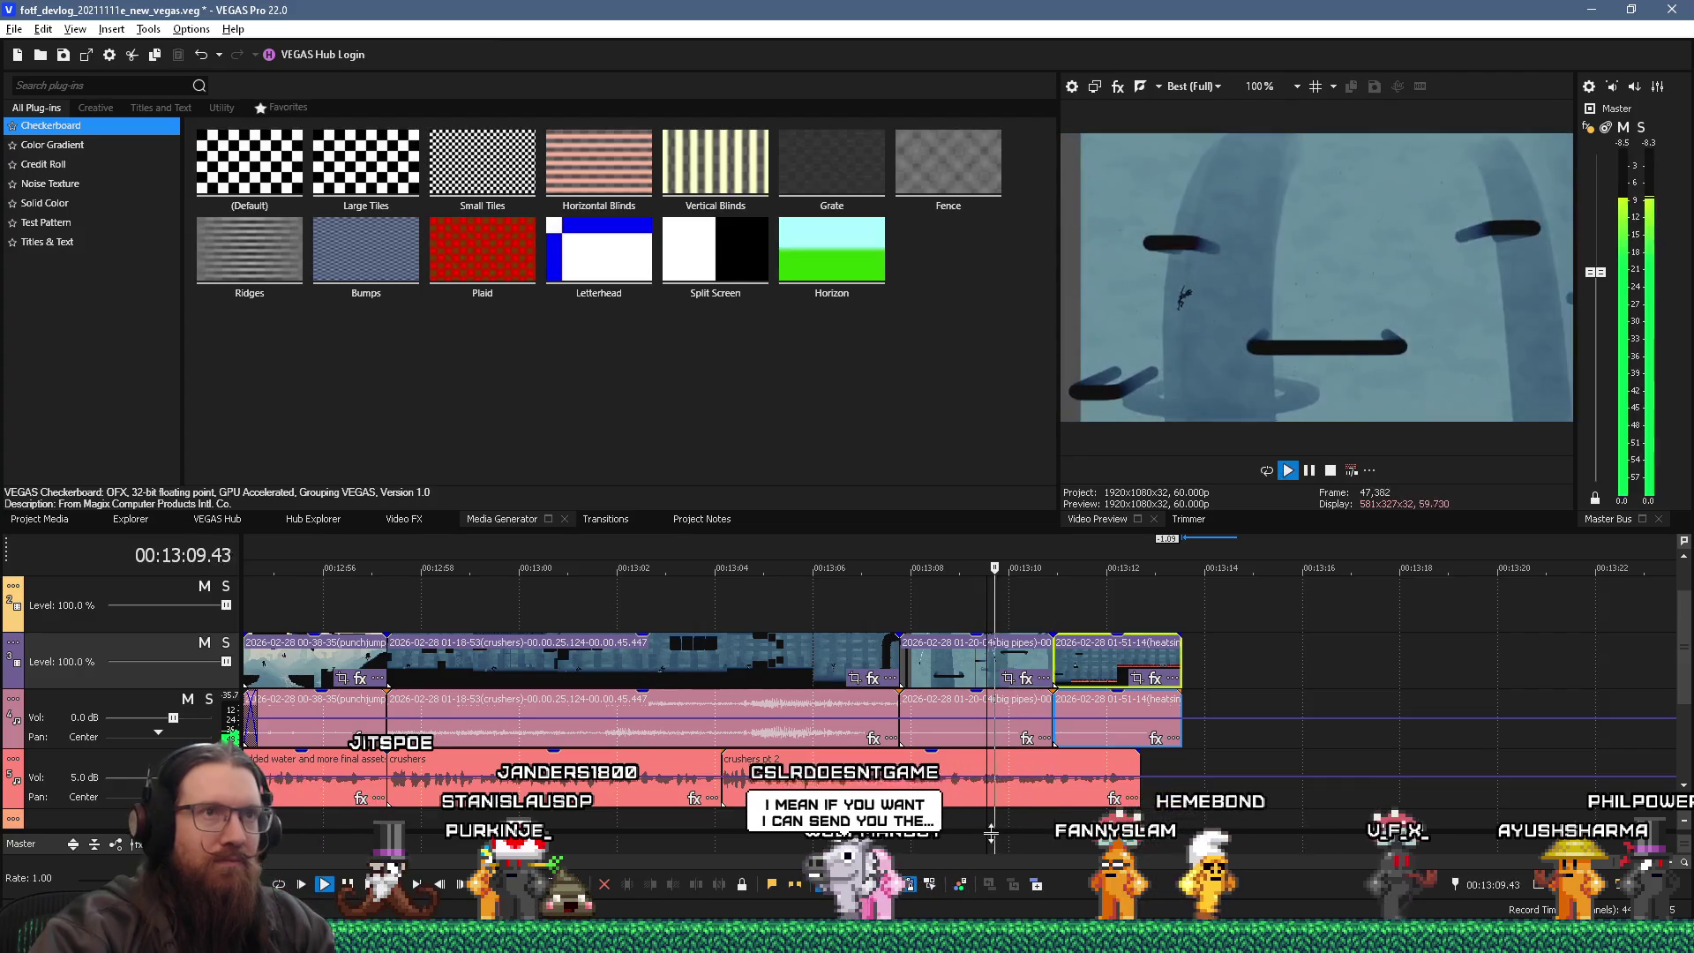
key(space)
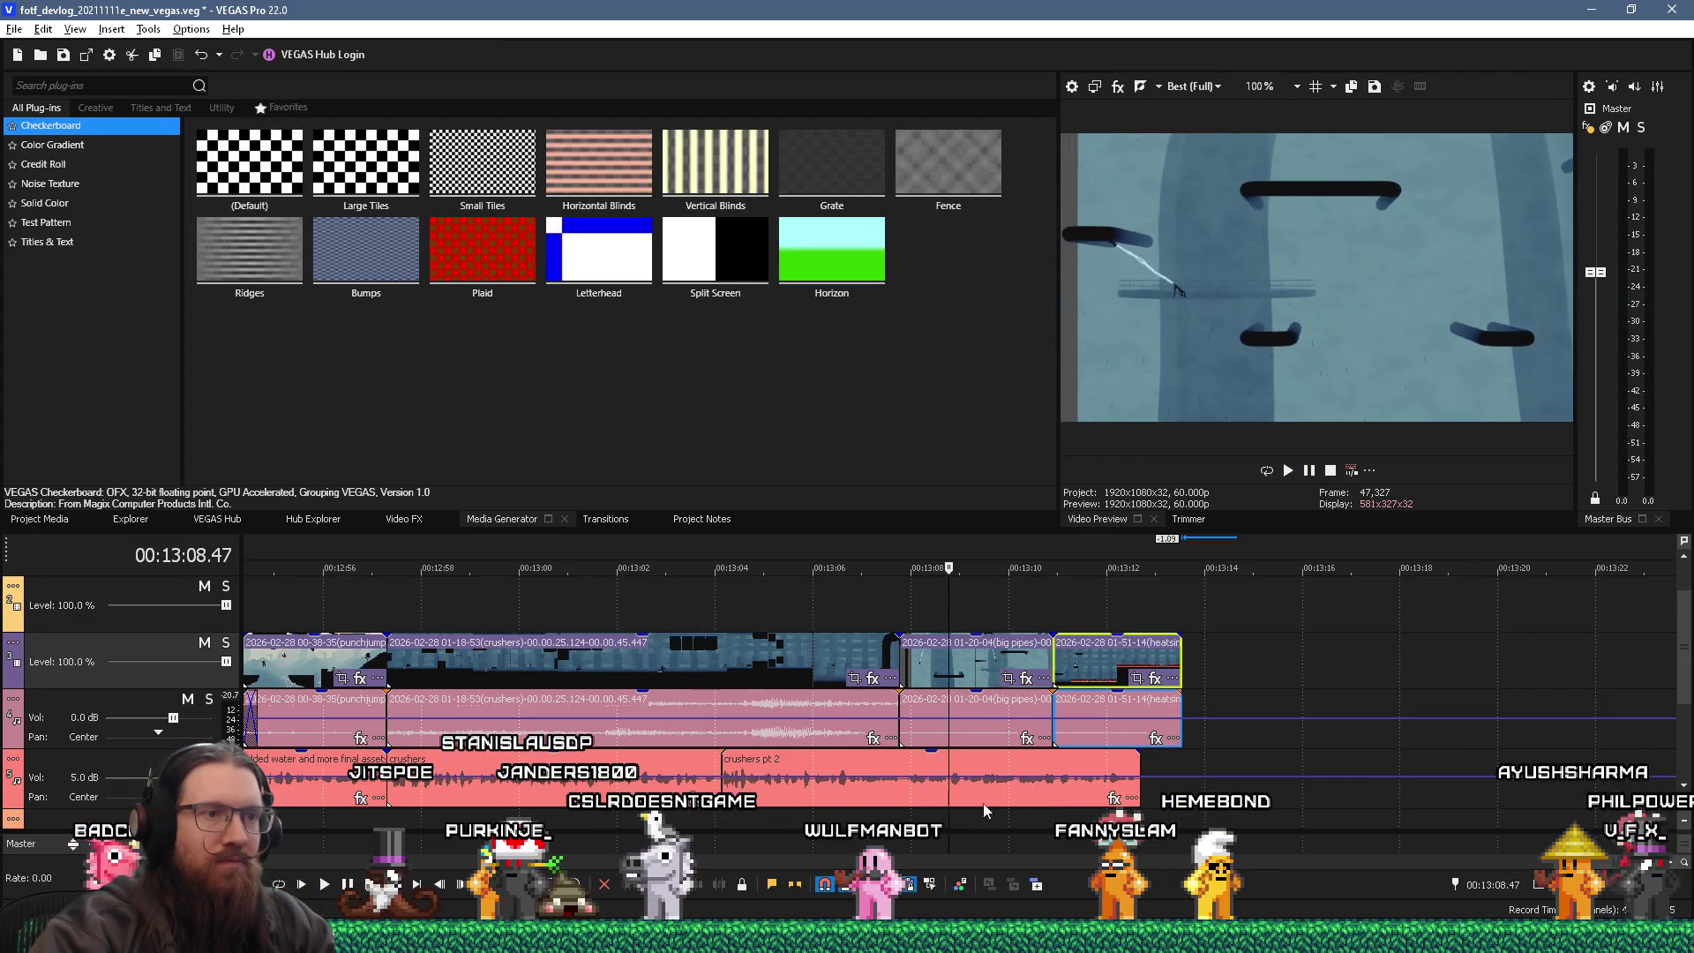
- Trim the big pipes clip's end to the play position and shift the heatsink clip to meet it
drag(1053, 657, 1036, 662)
key(space)
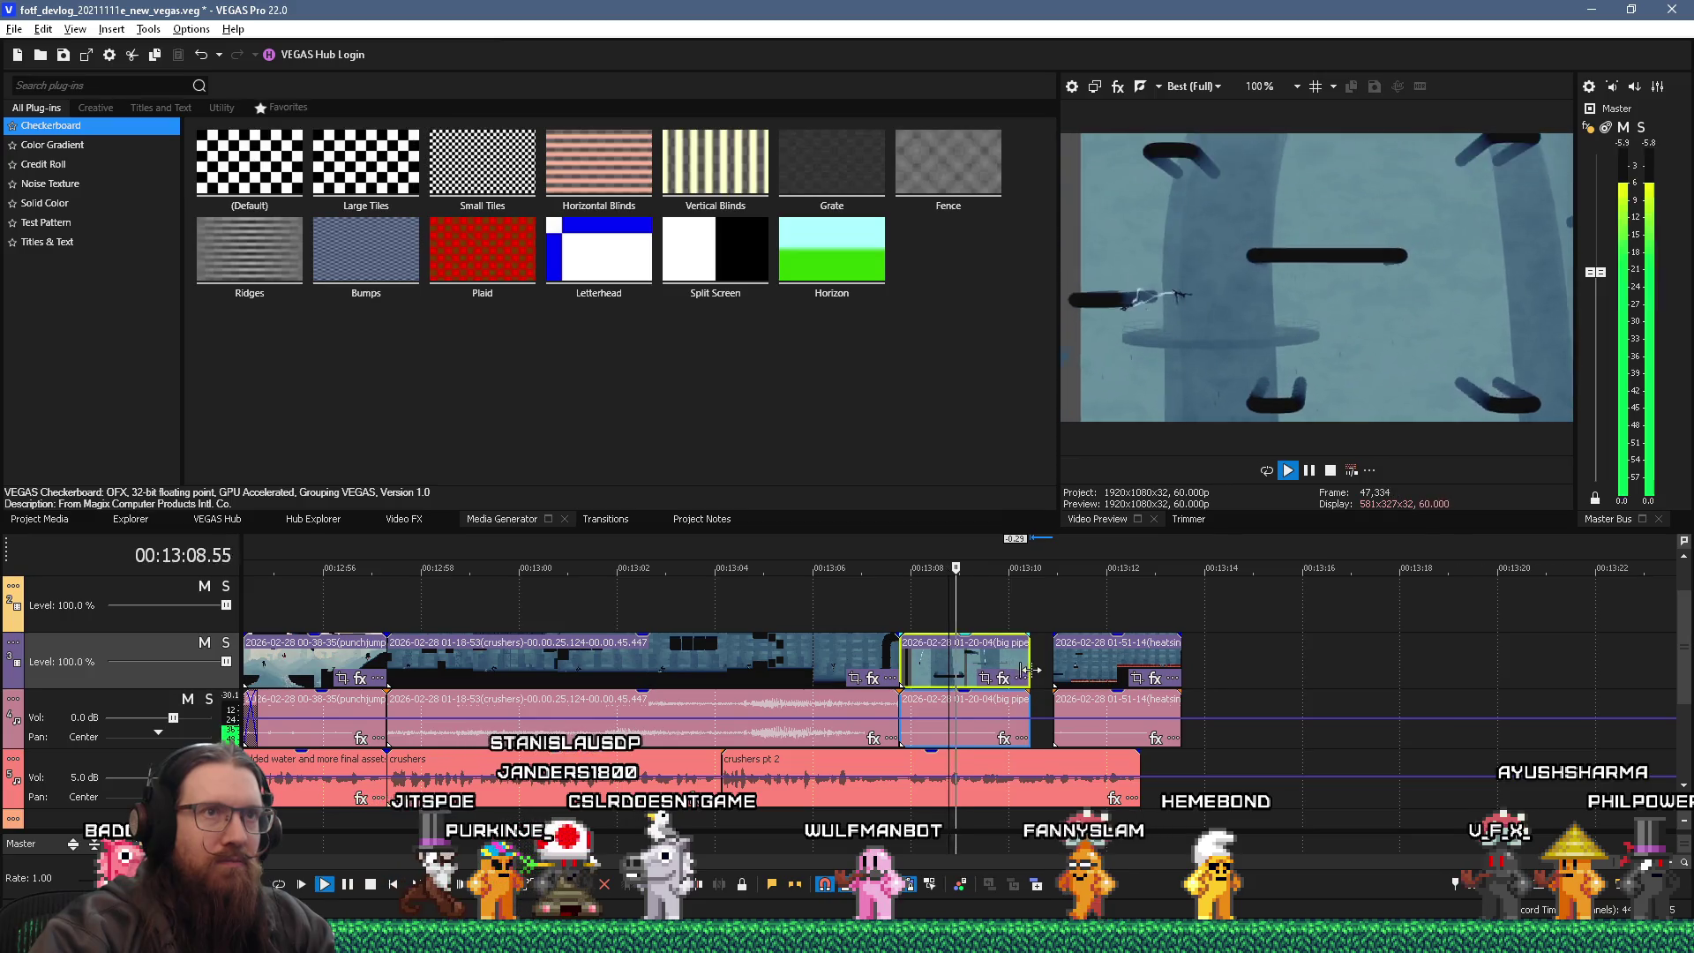
key(Return)
click(1007, 671)
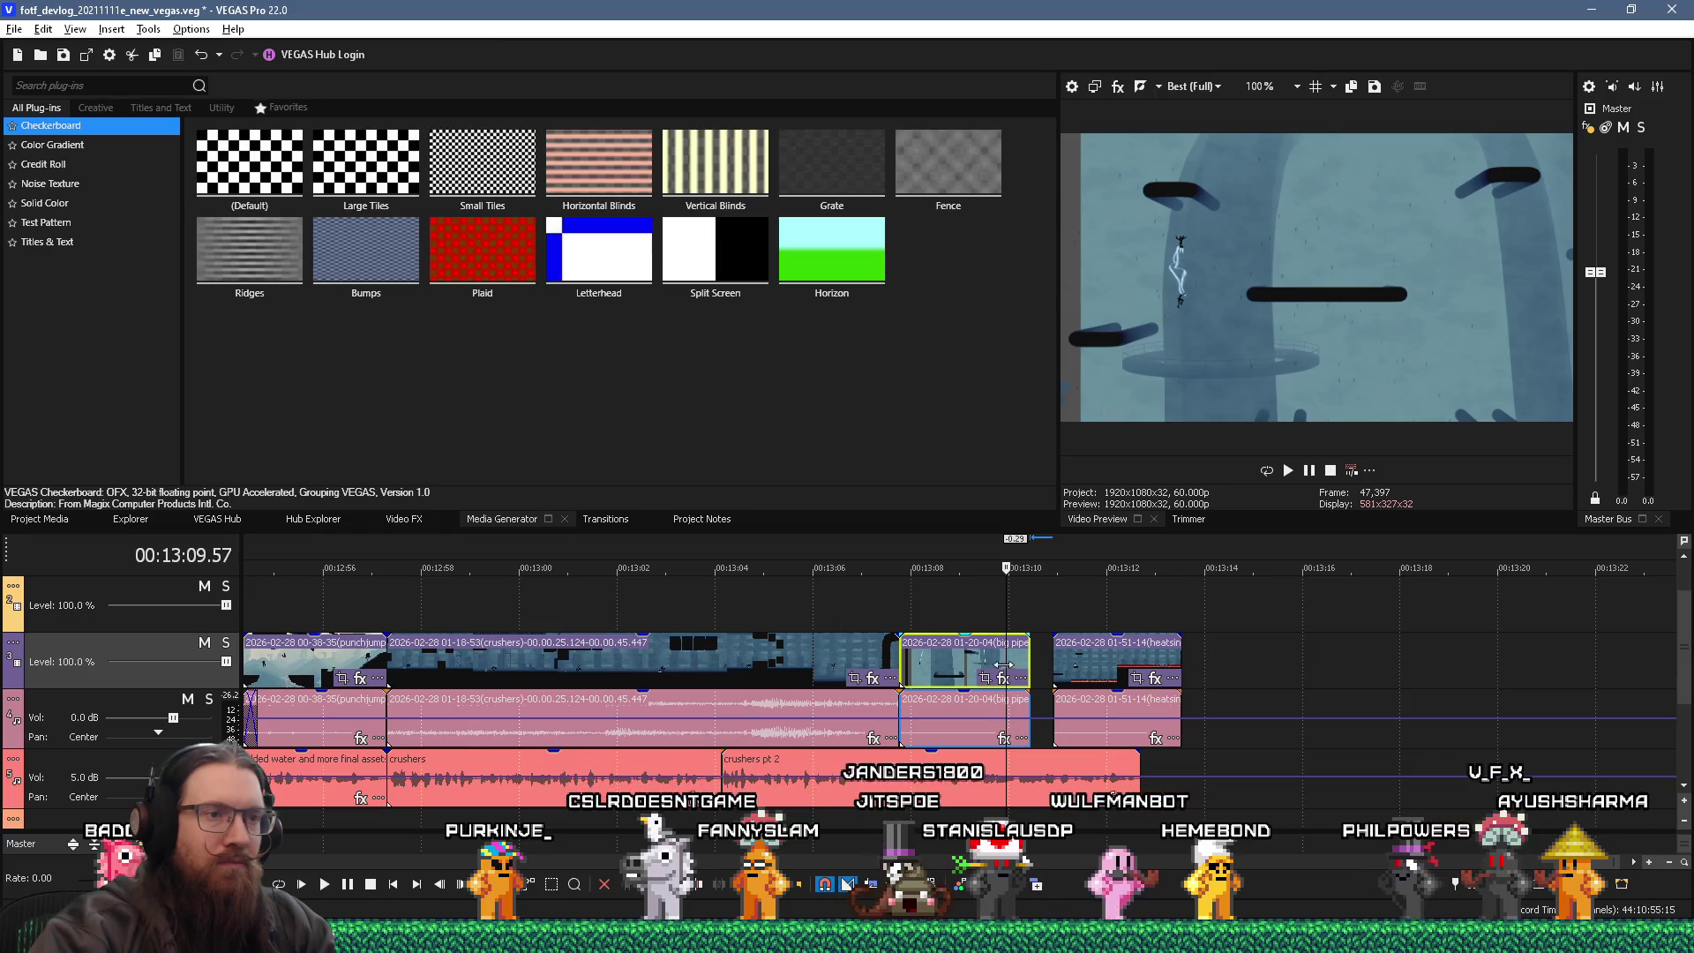
click(1003, 668)
mouse_move(1005, 665)
mouse_down()
mouse_move(1041, 675)
mouse_move(1026, 675)
mouse_up()
key(space)
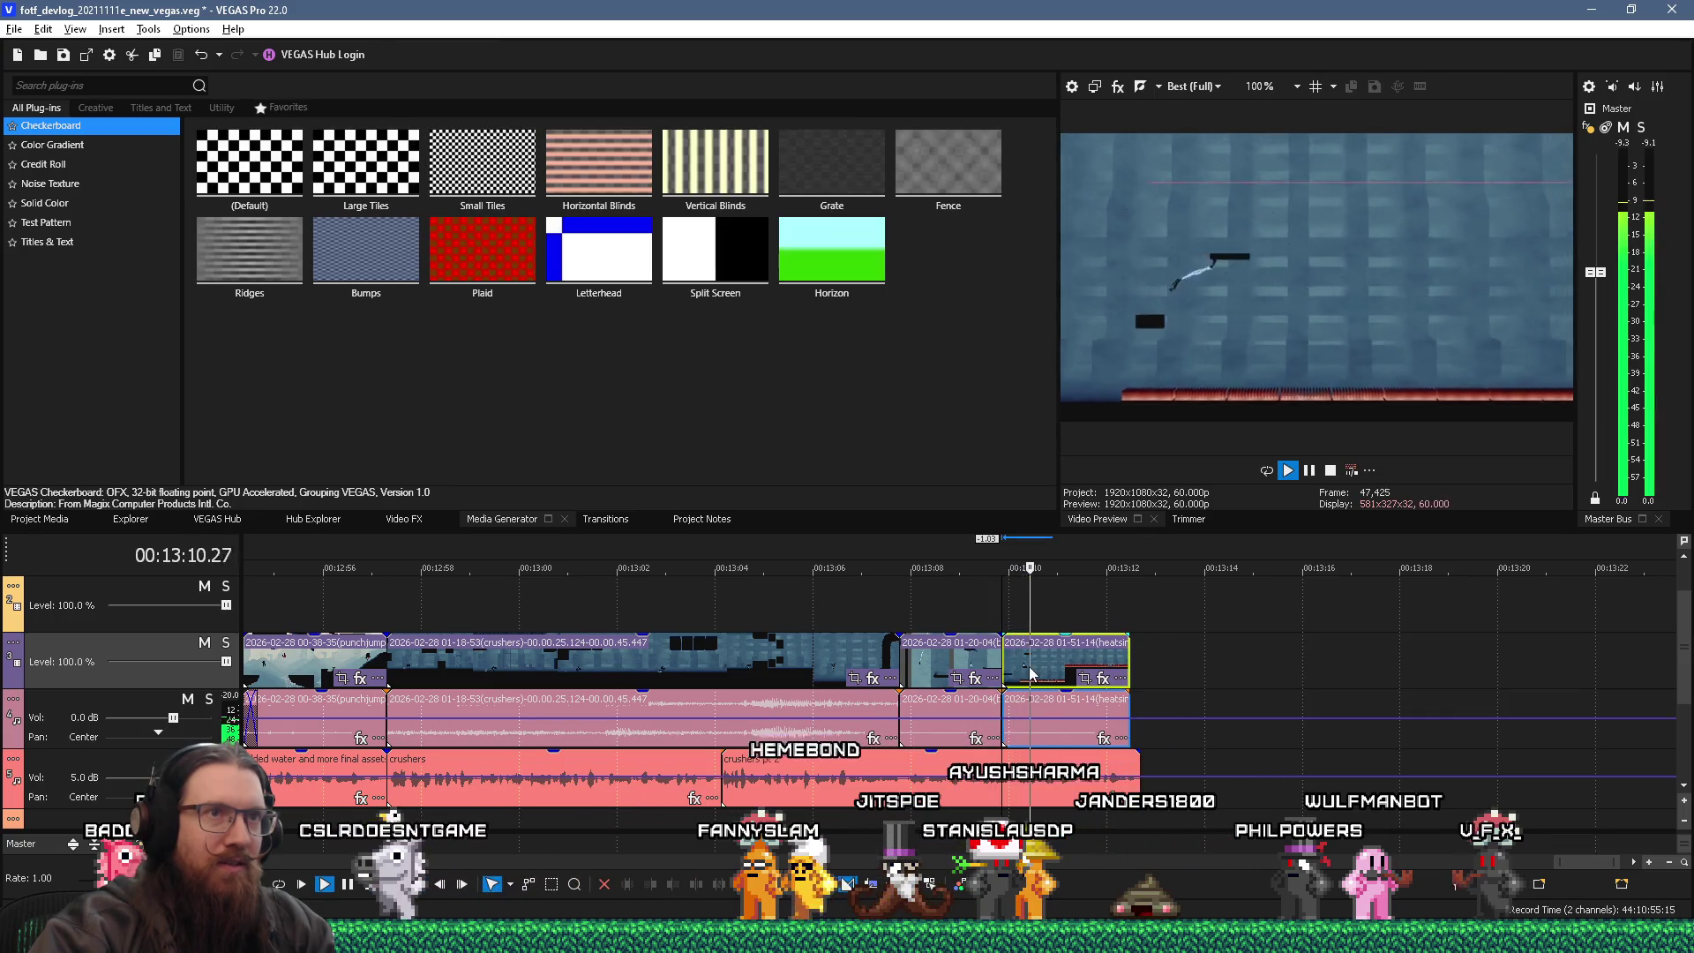
click(980, 619)
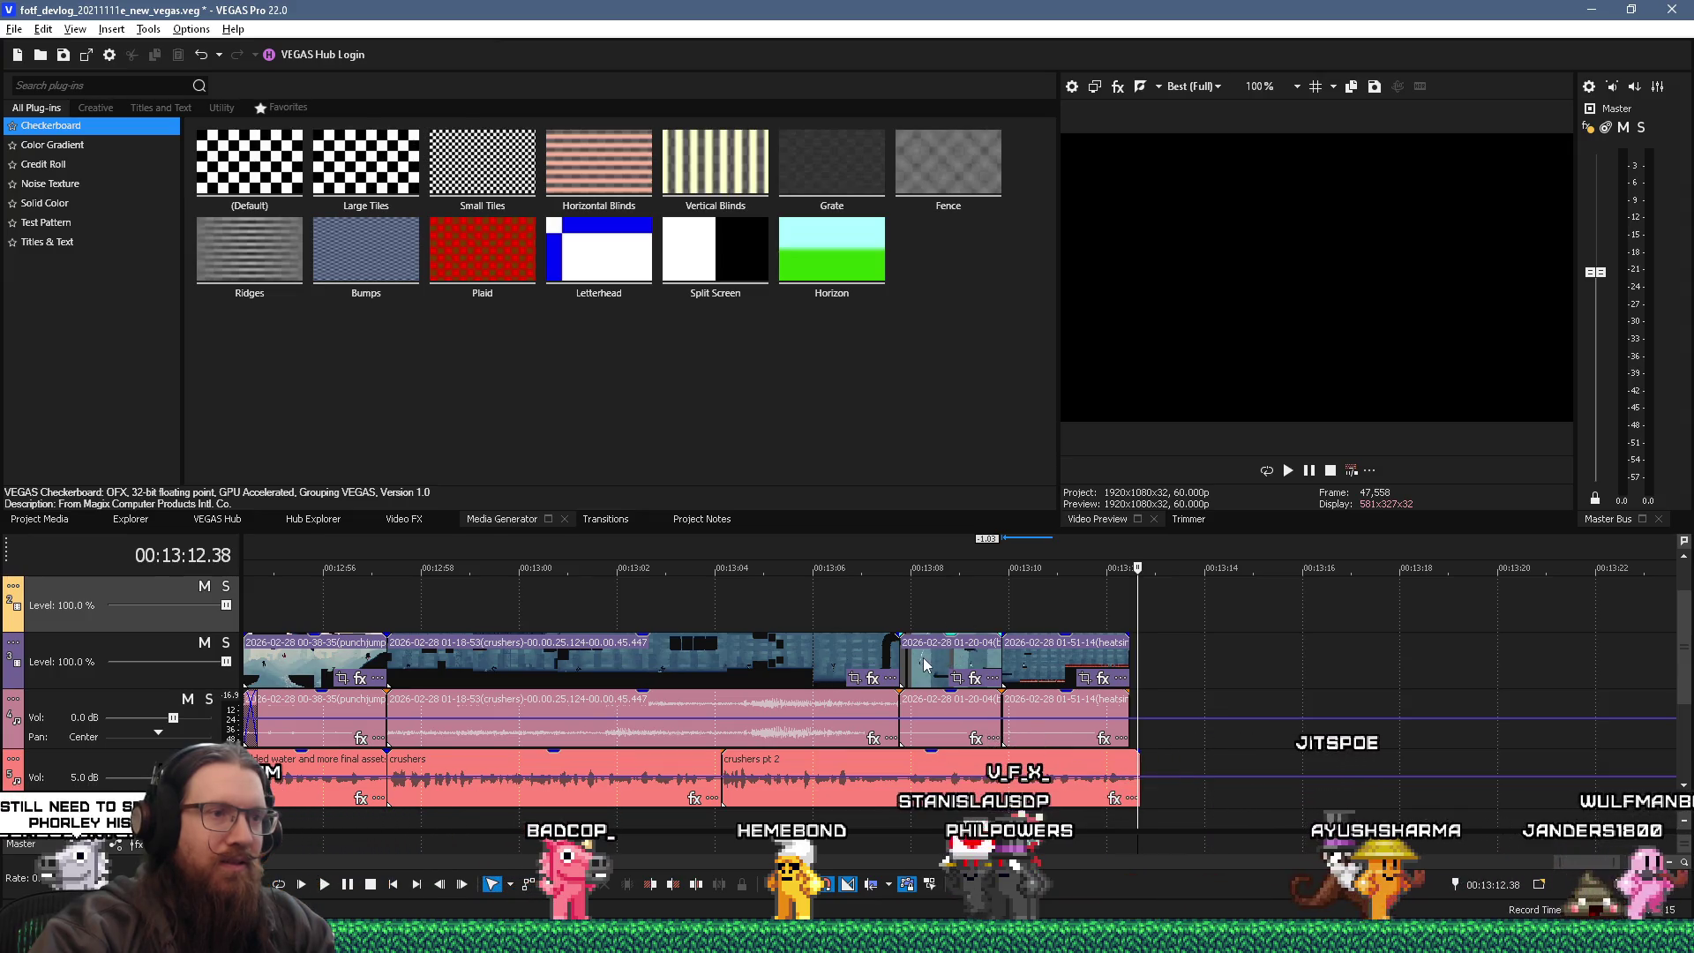
drag(1031, 663, 900, 658)
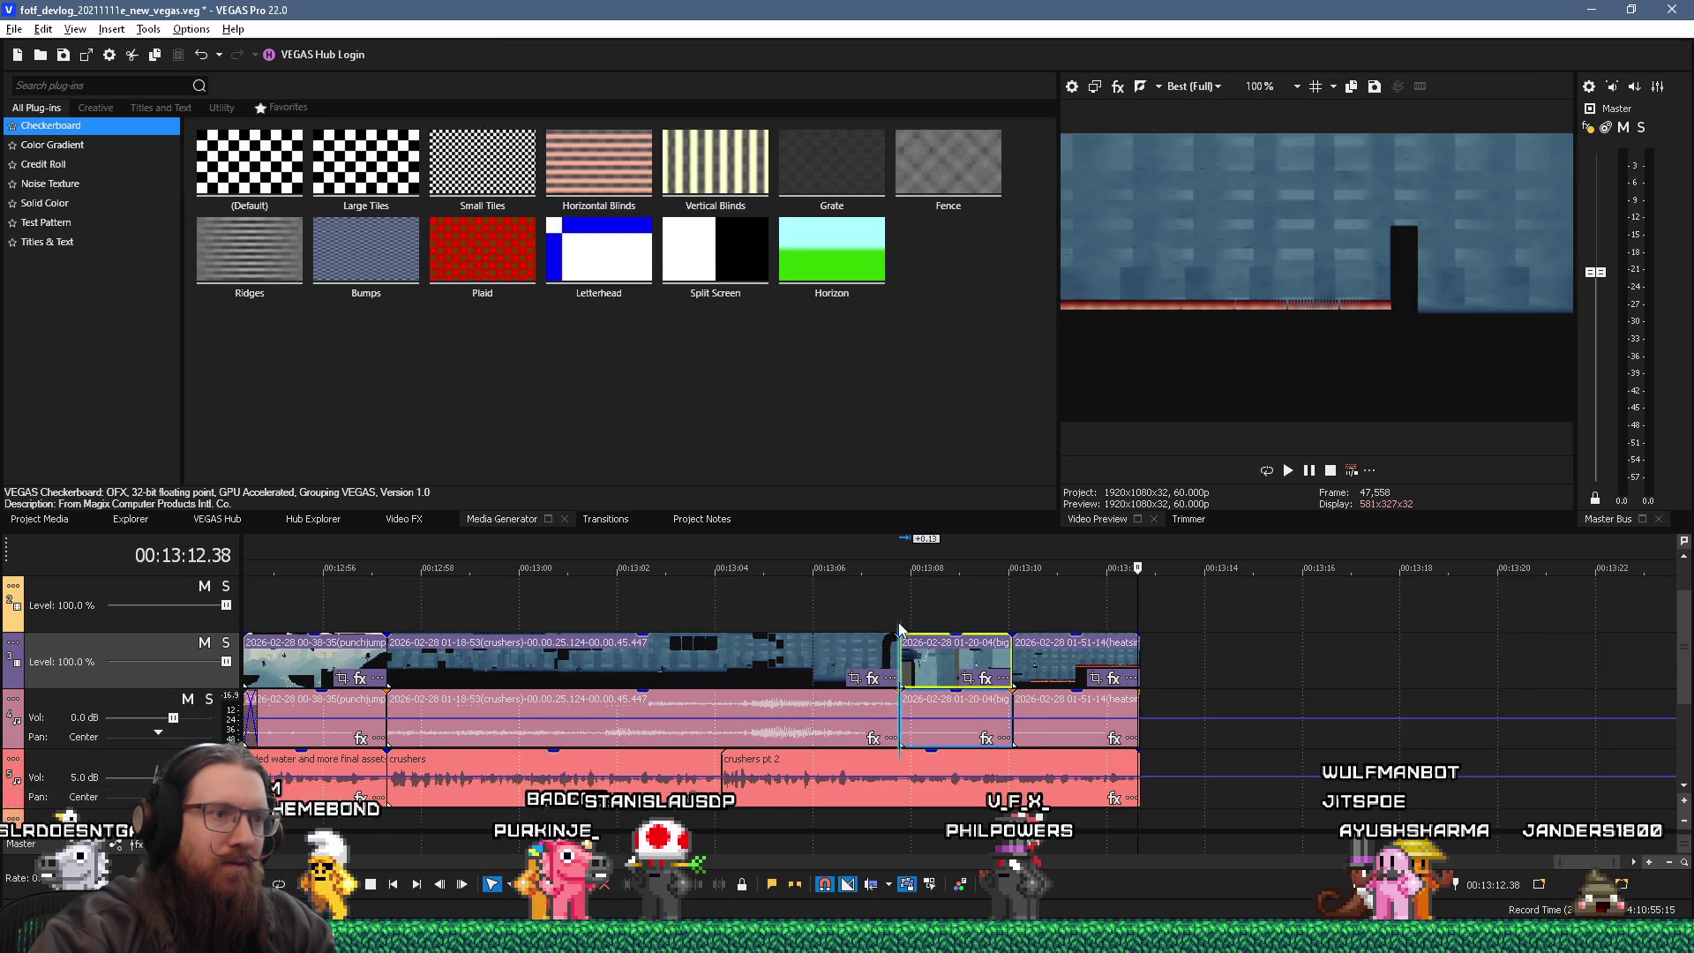
key(space)
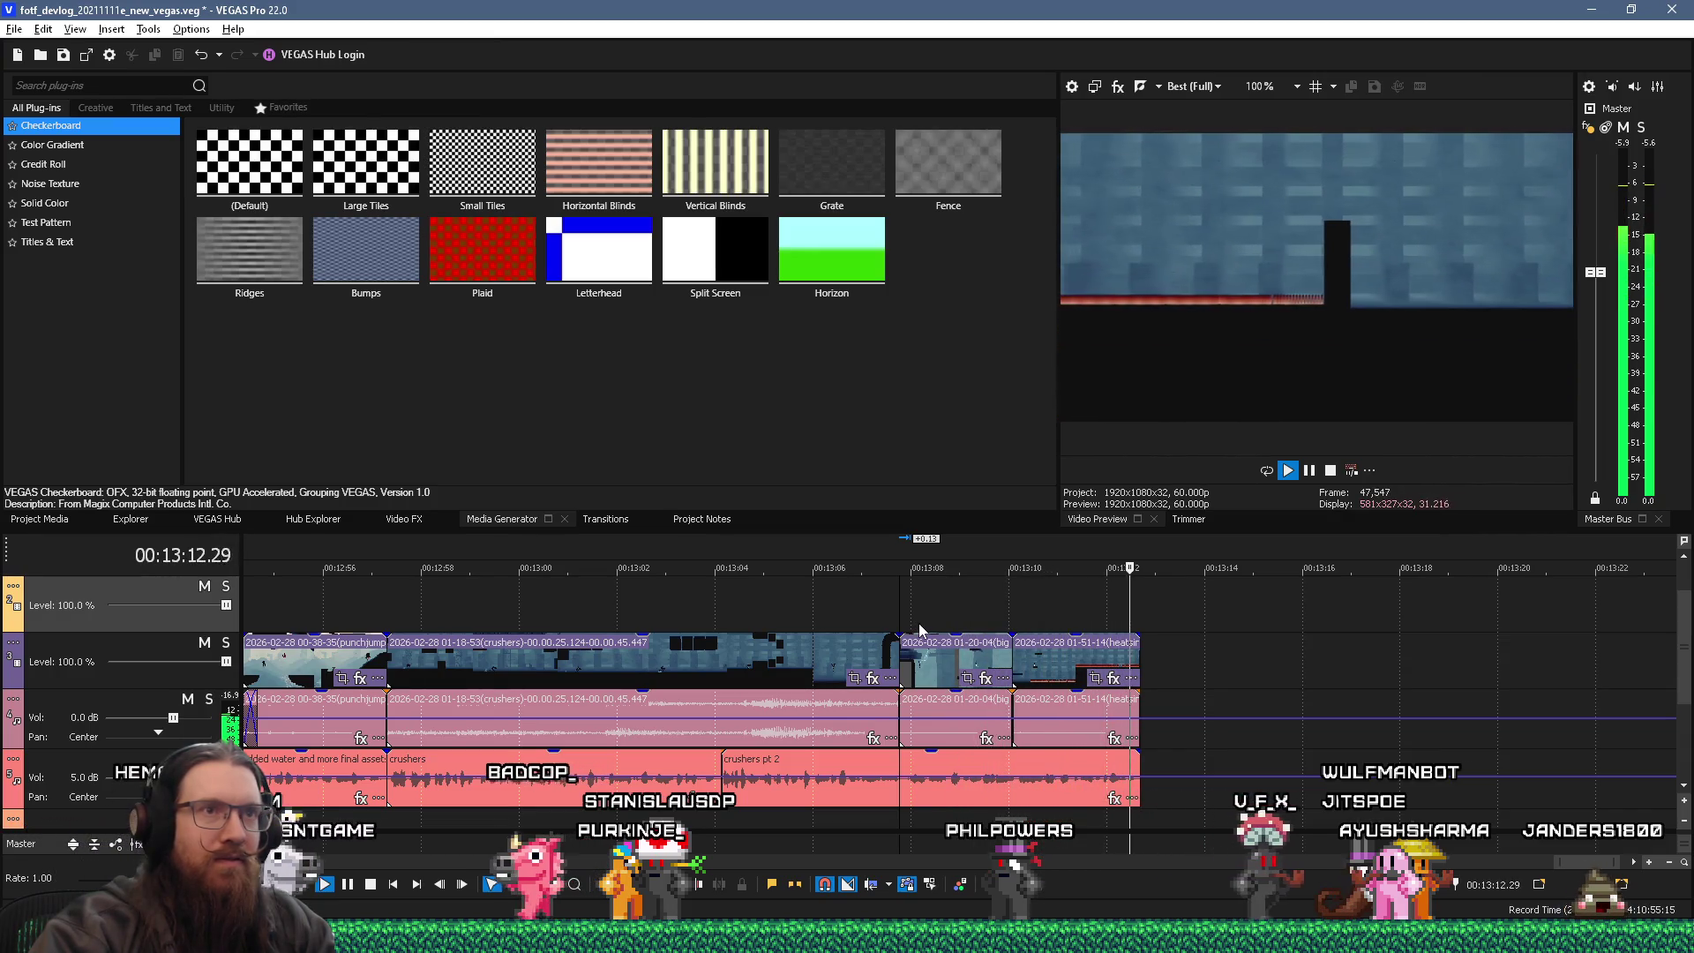
- Save the video project, then move the crusher notes above the dashed separator and save fotf_devlog_20211111.txt
key(ctrl+s)
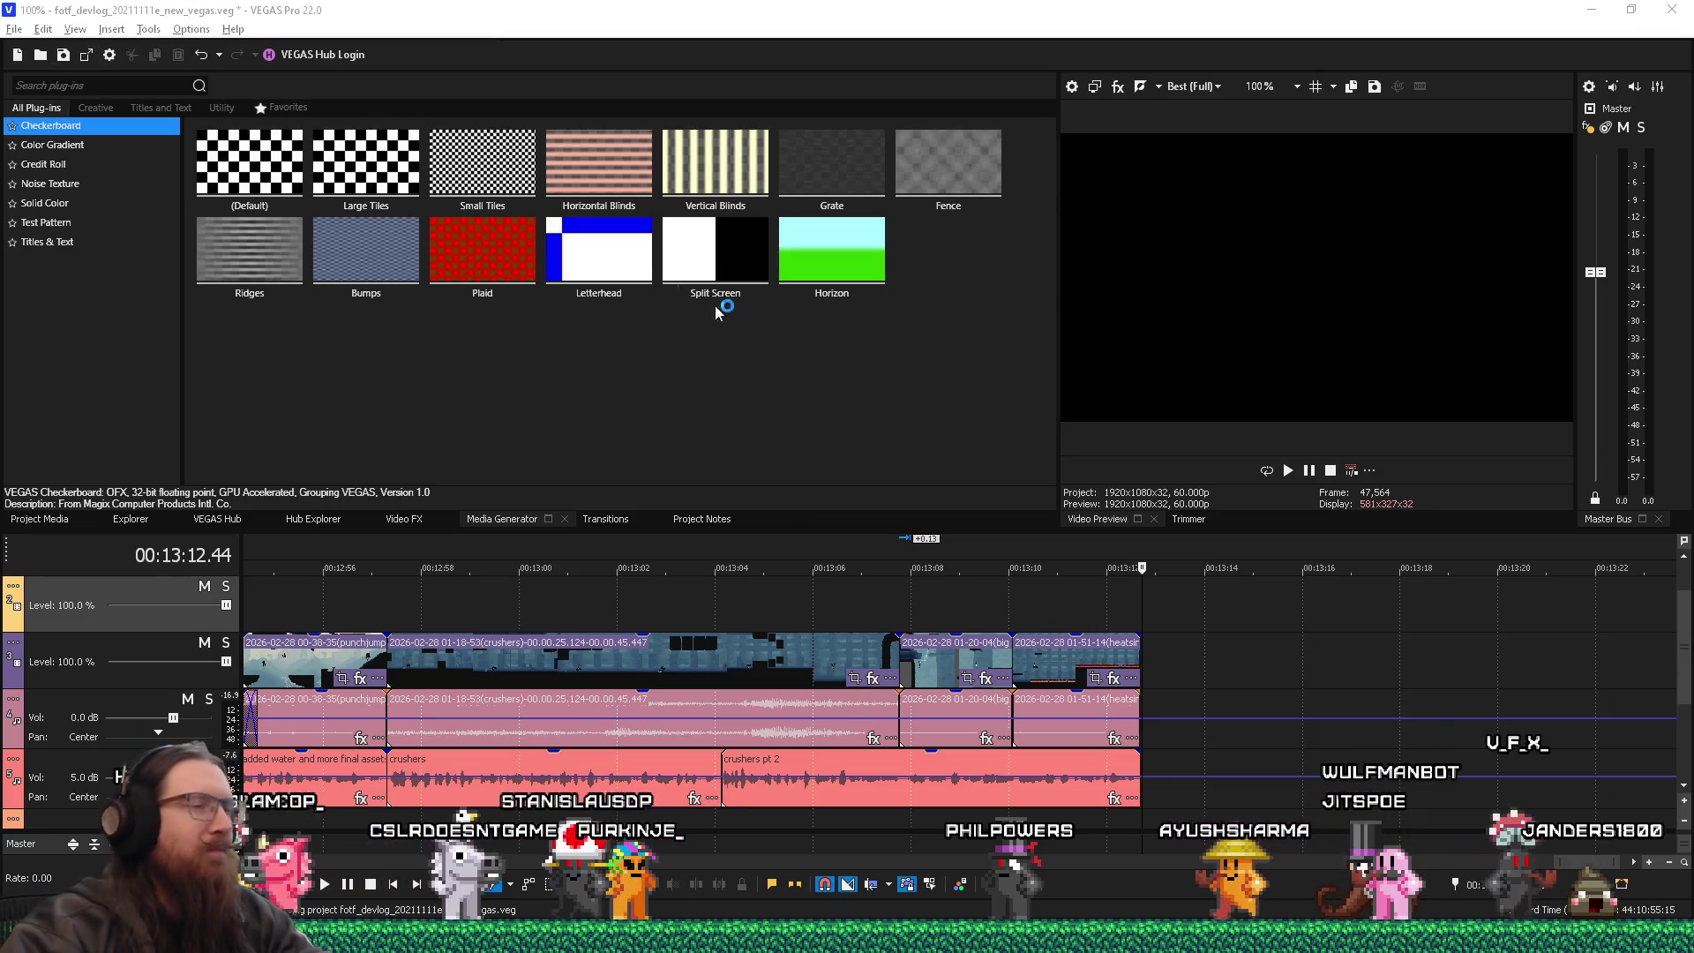
key(alt+Tab)
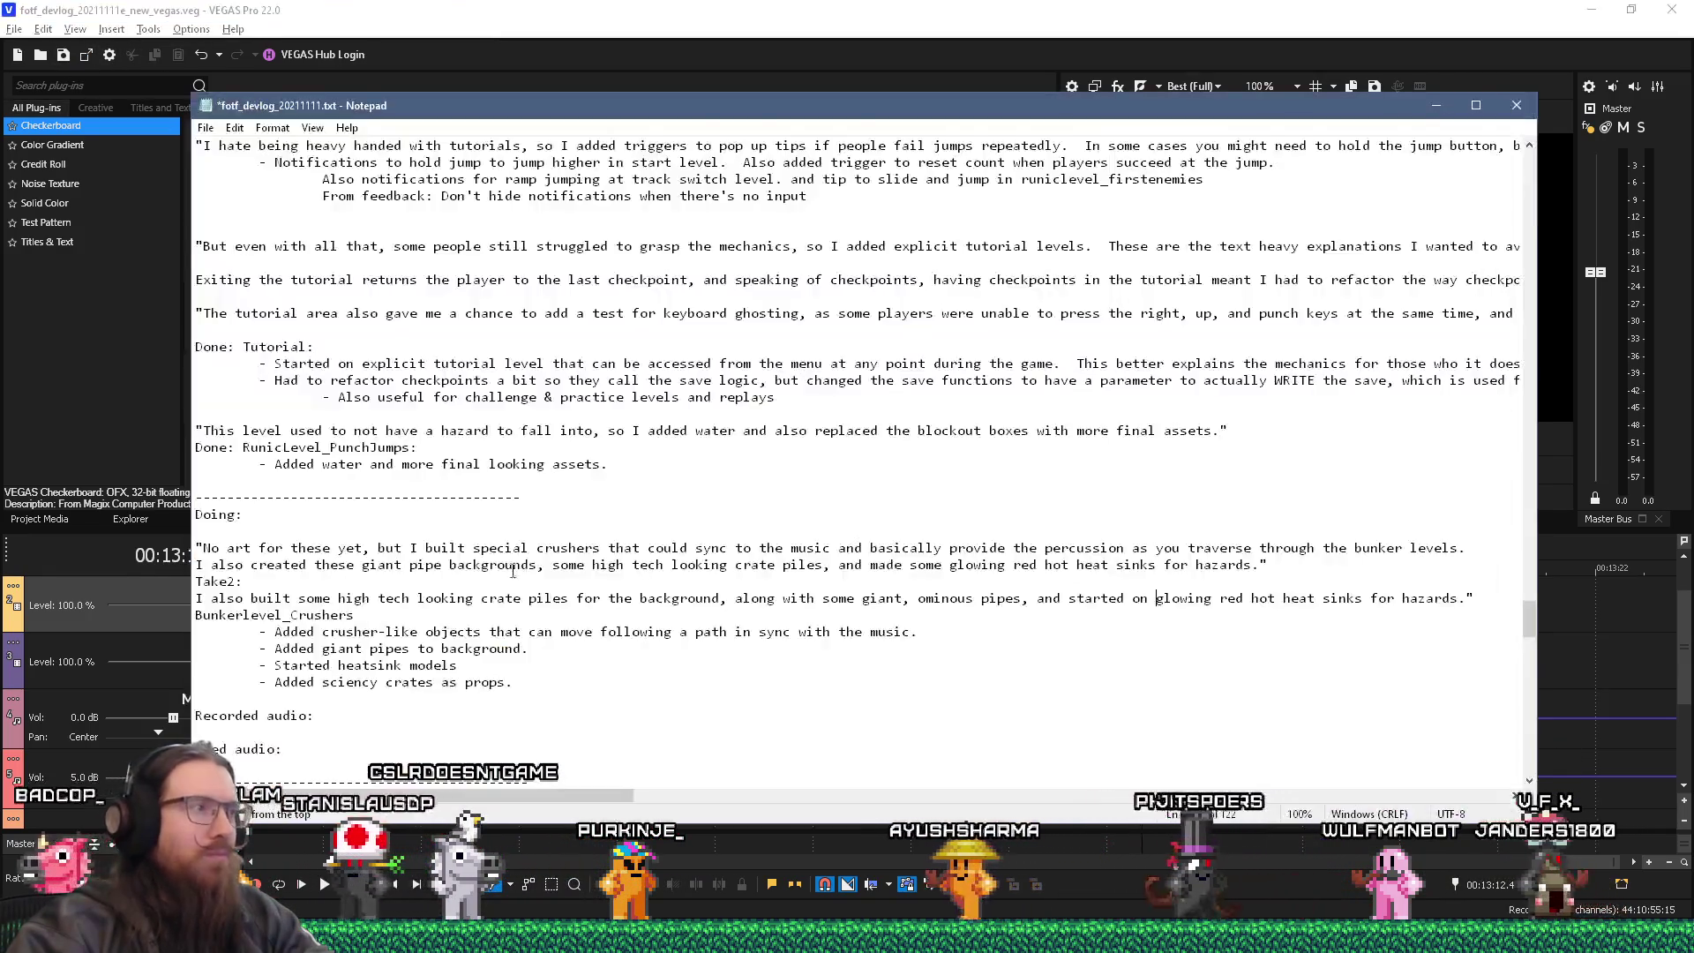
mouse_move(514, 682)
mouse_down()
mouse_move(454, 684)
mouse_move(189, 544)
mouse_up()
key(ctrl+c)
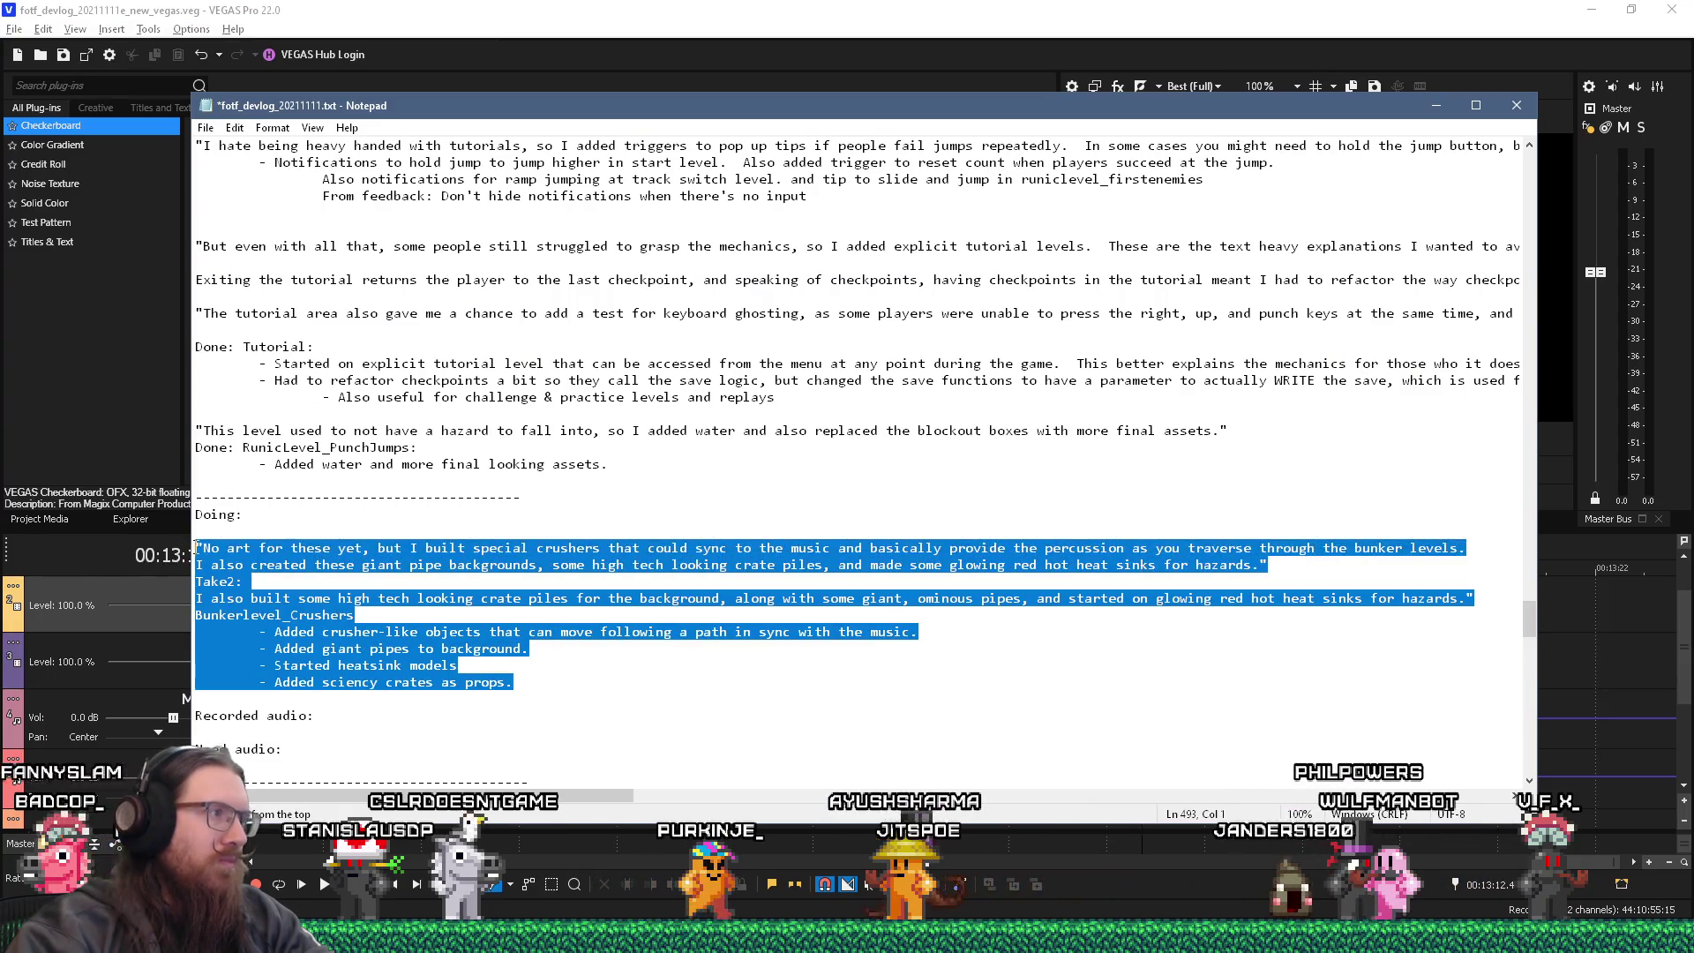
key(Delete)
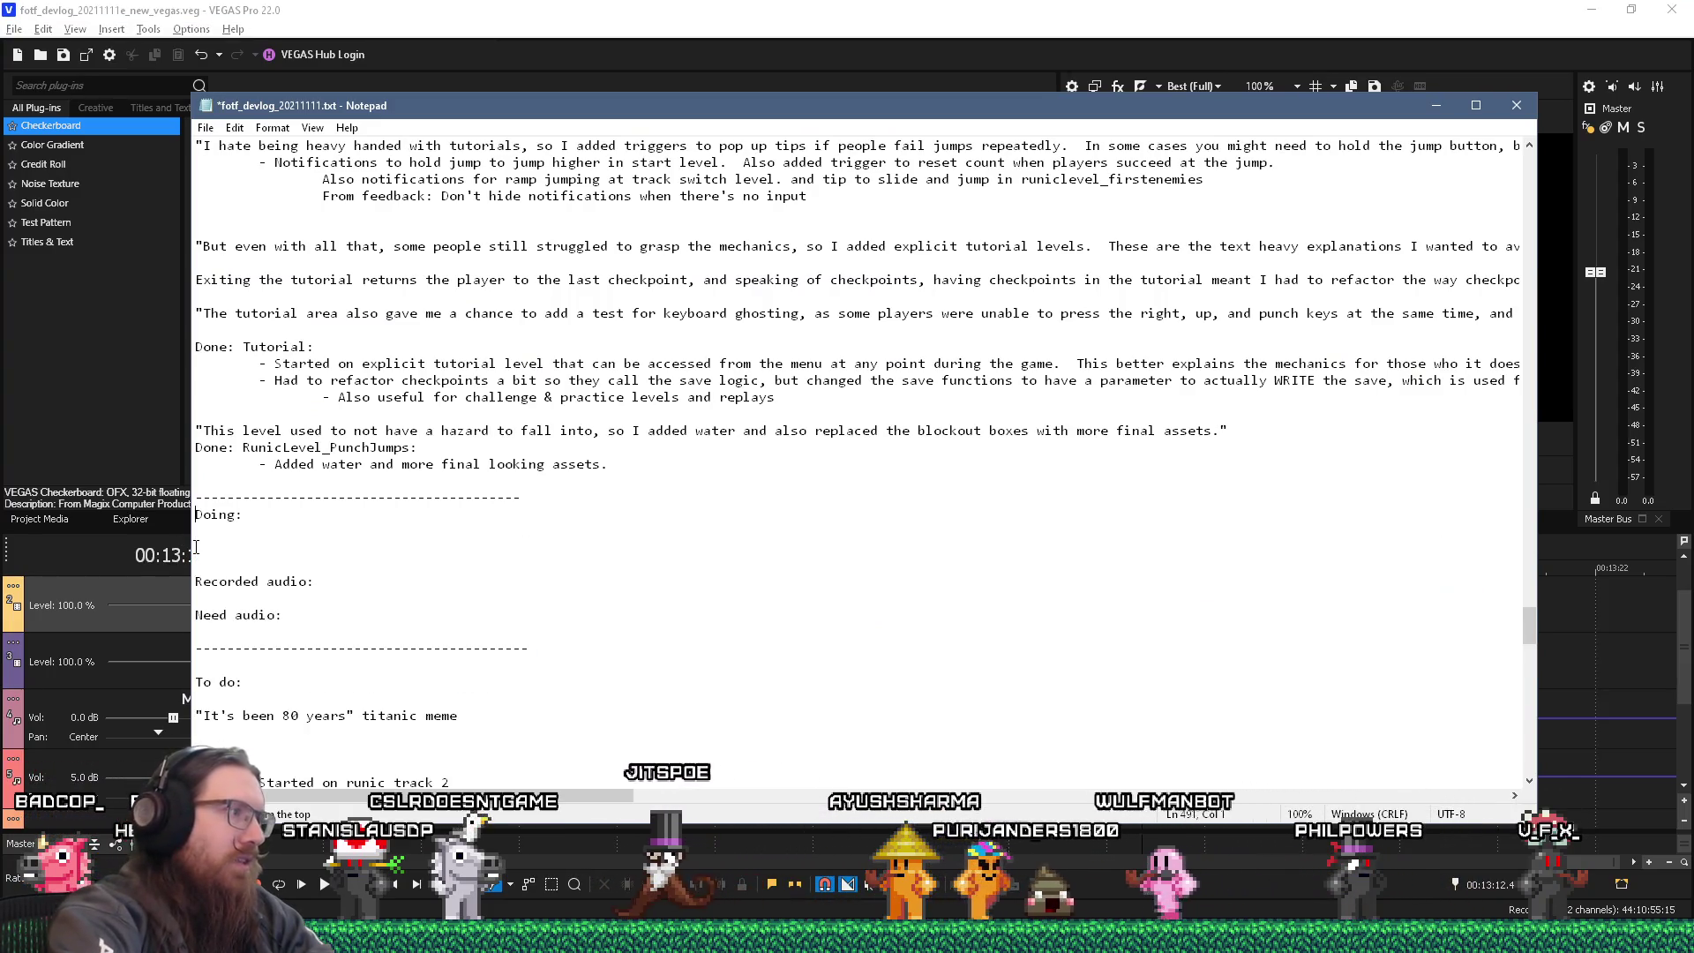
key(ctrl+v)
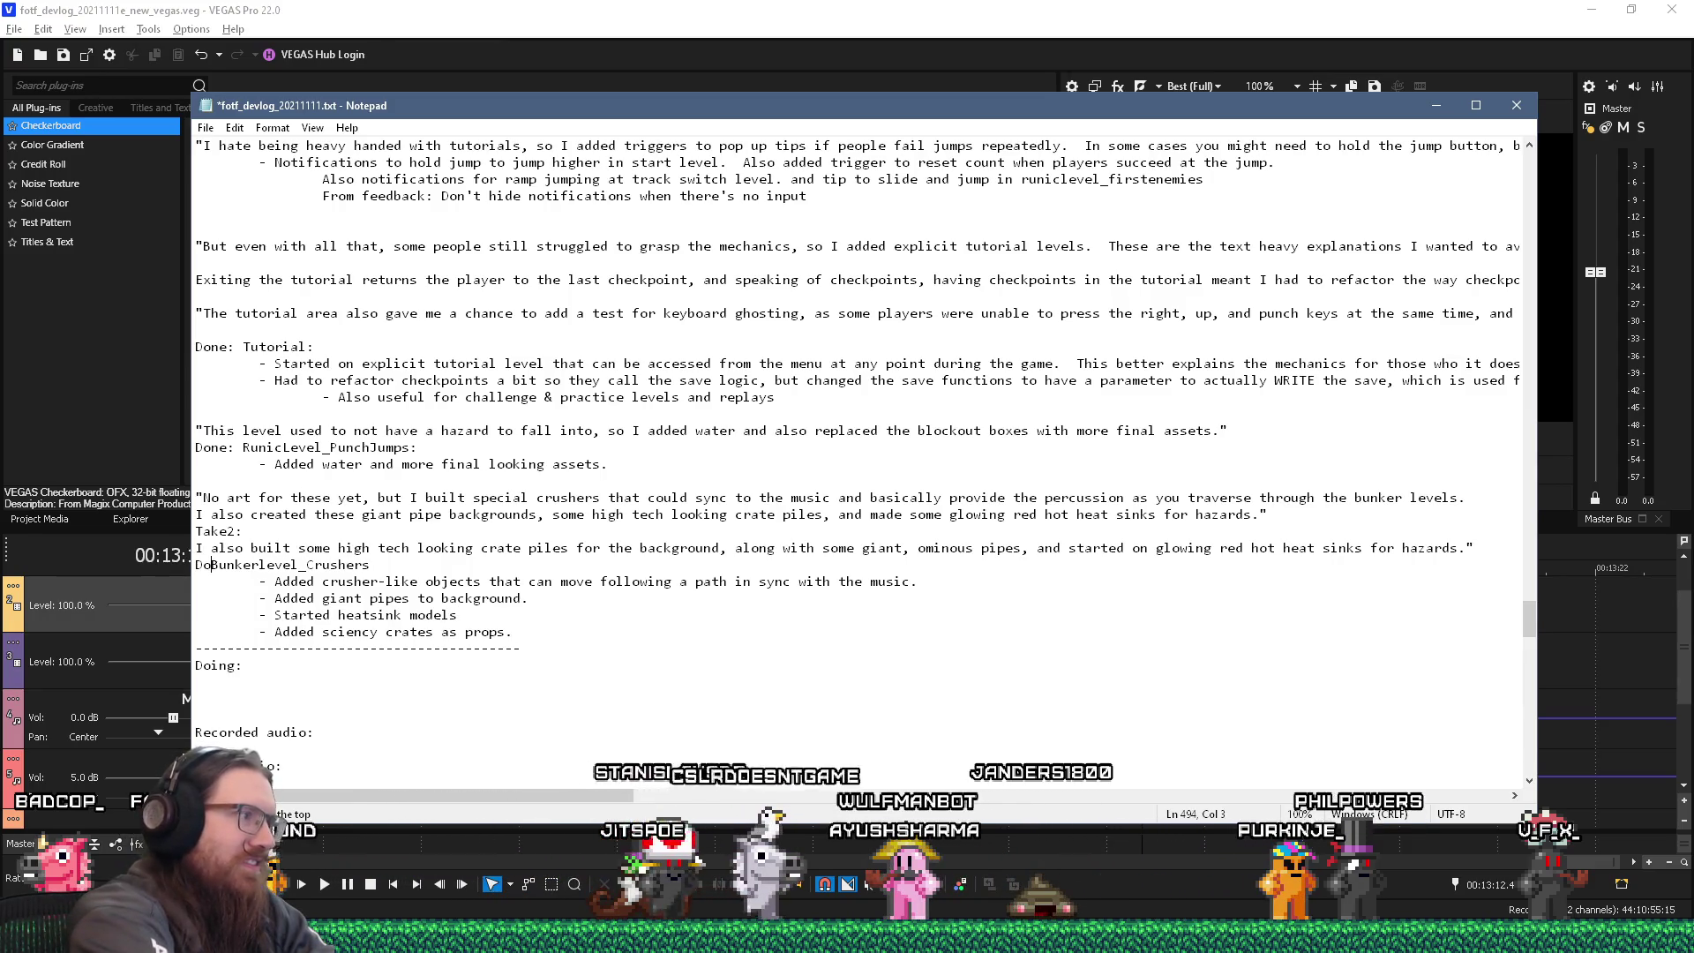
text(ne:)
key(ctrl+s)
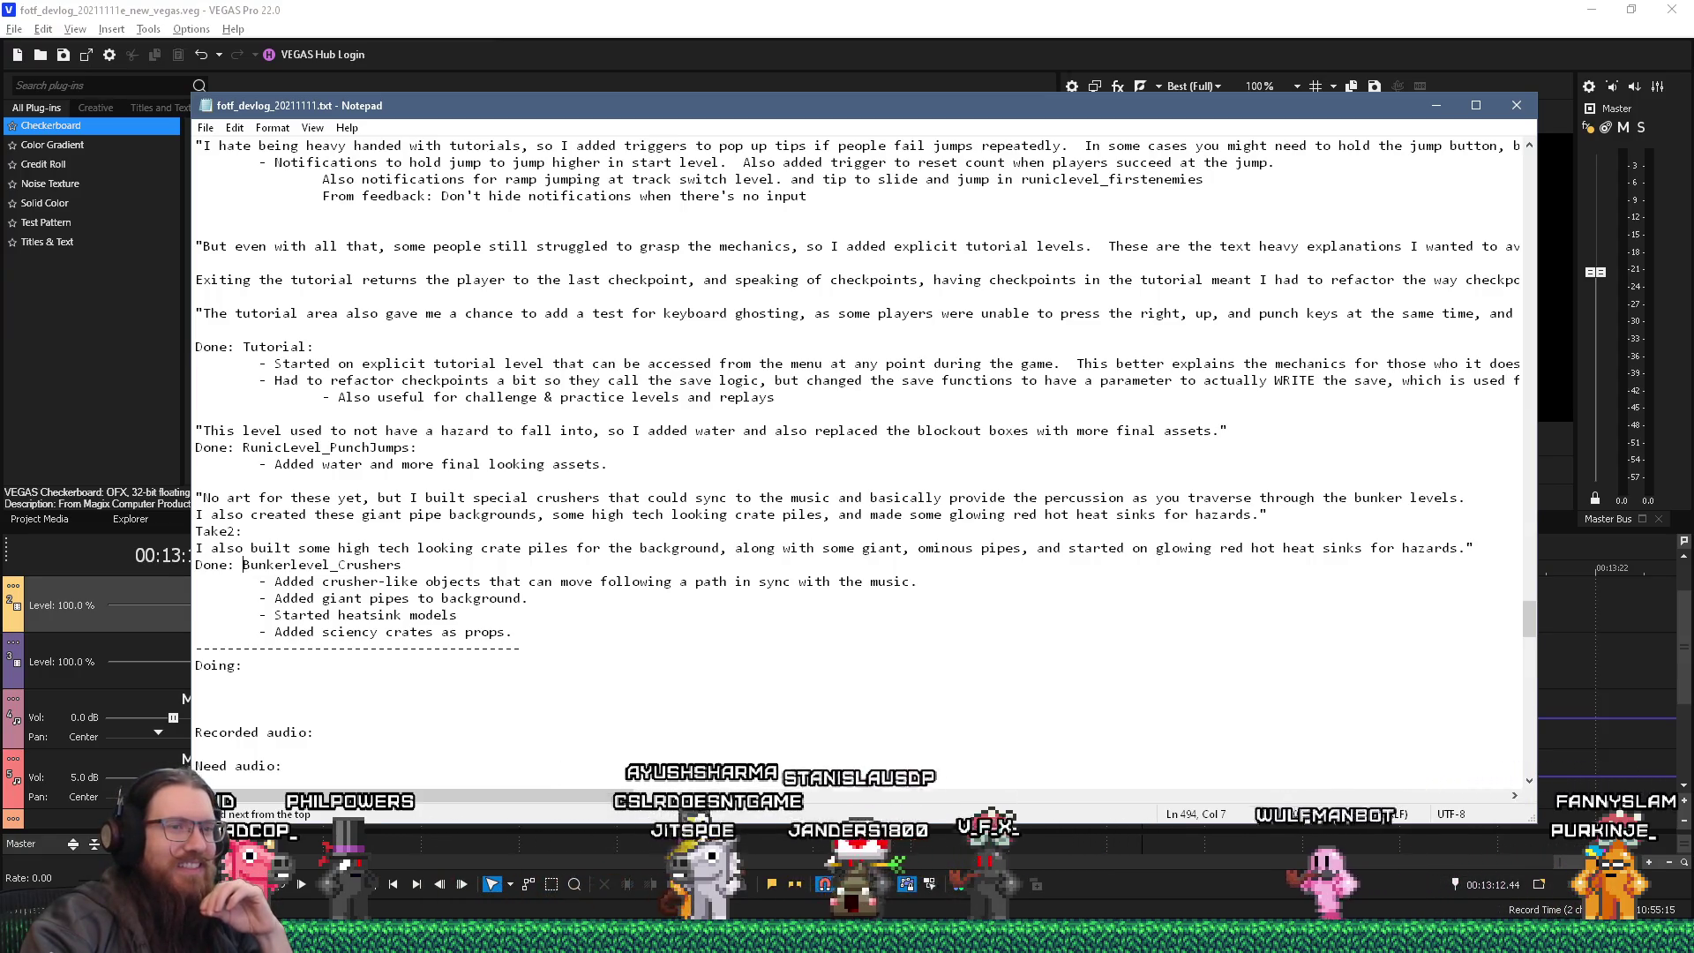
- Save the VEGAS Pro project with File > Save and close VEGAS Pro
mouse_move(1390, 937)
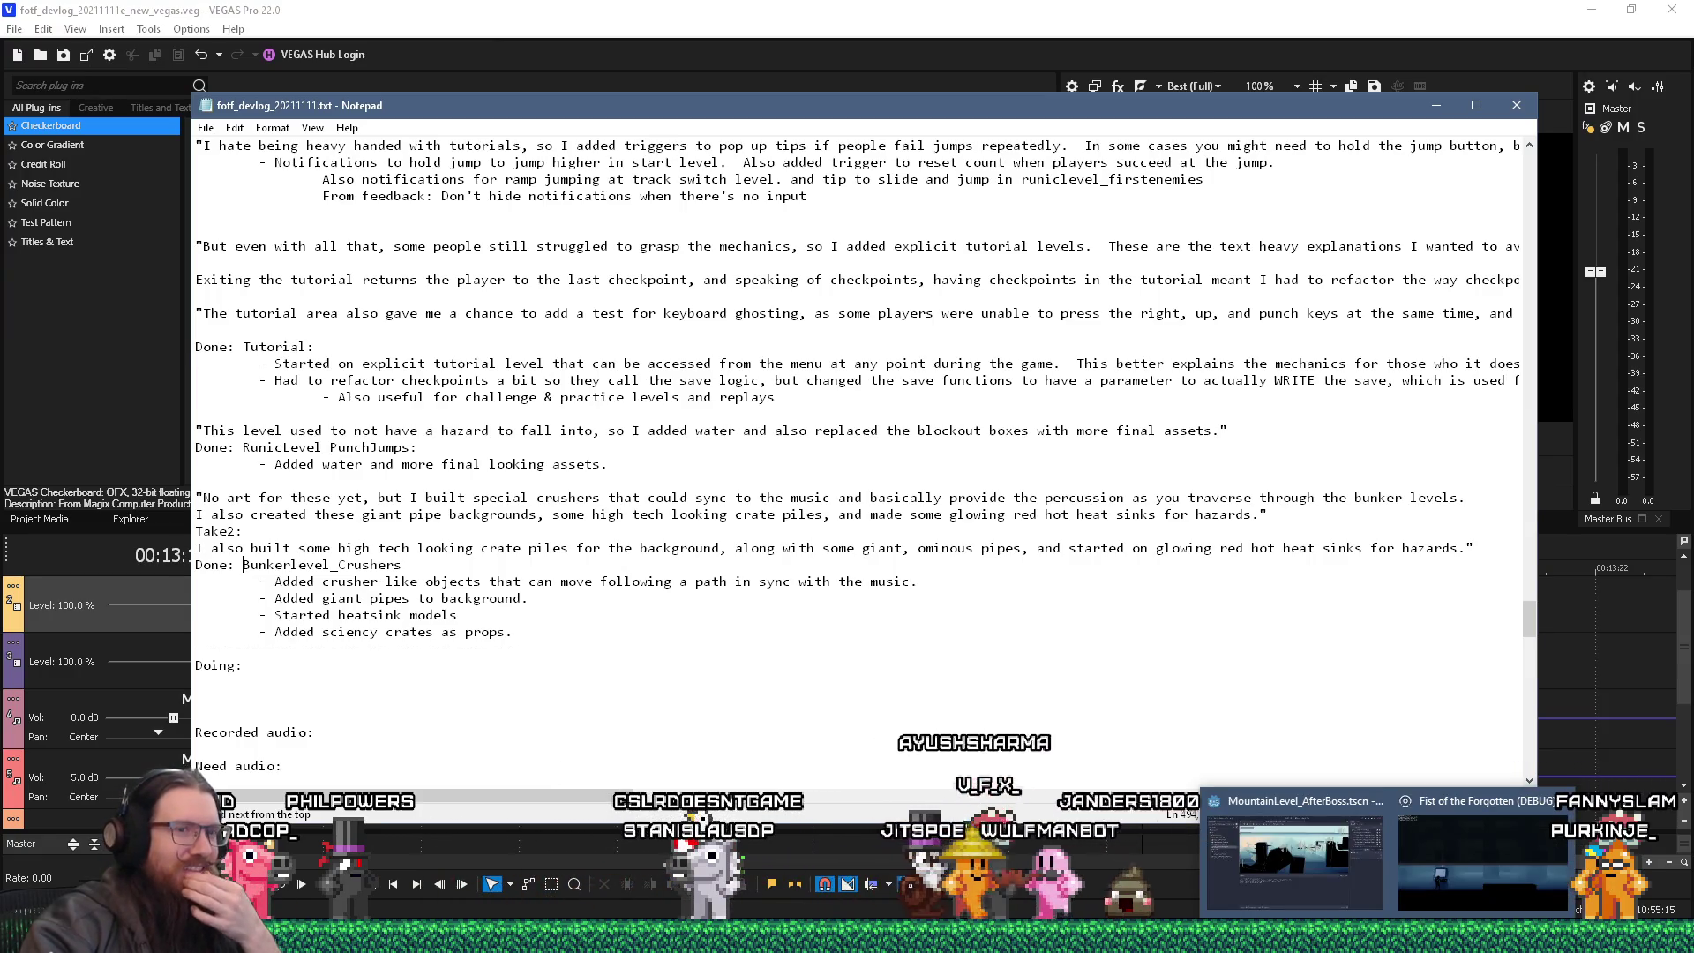
click(1520, 847)
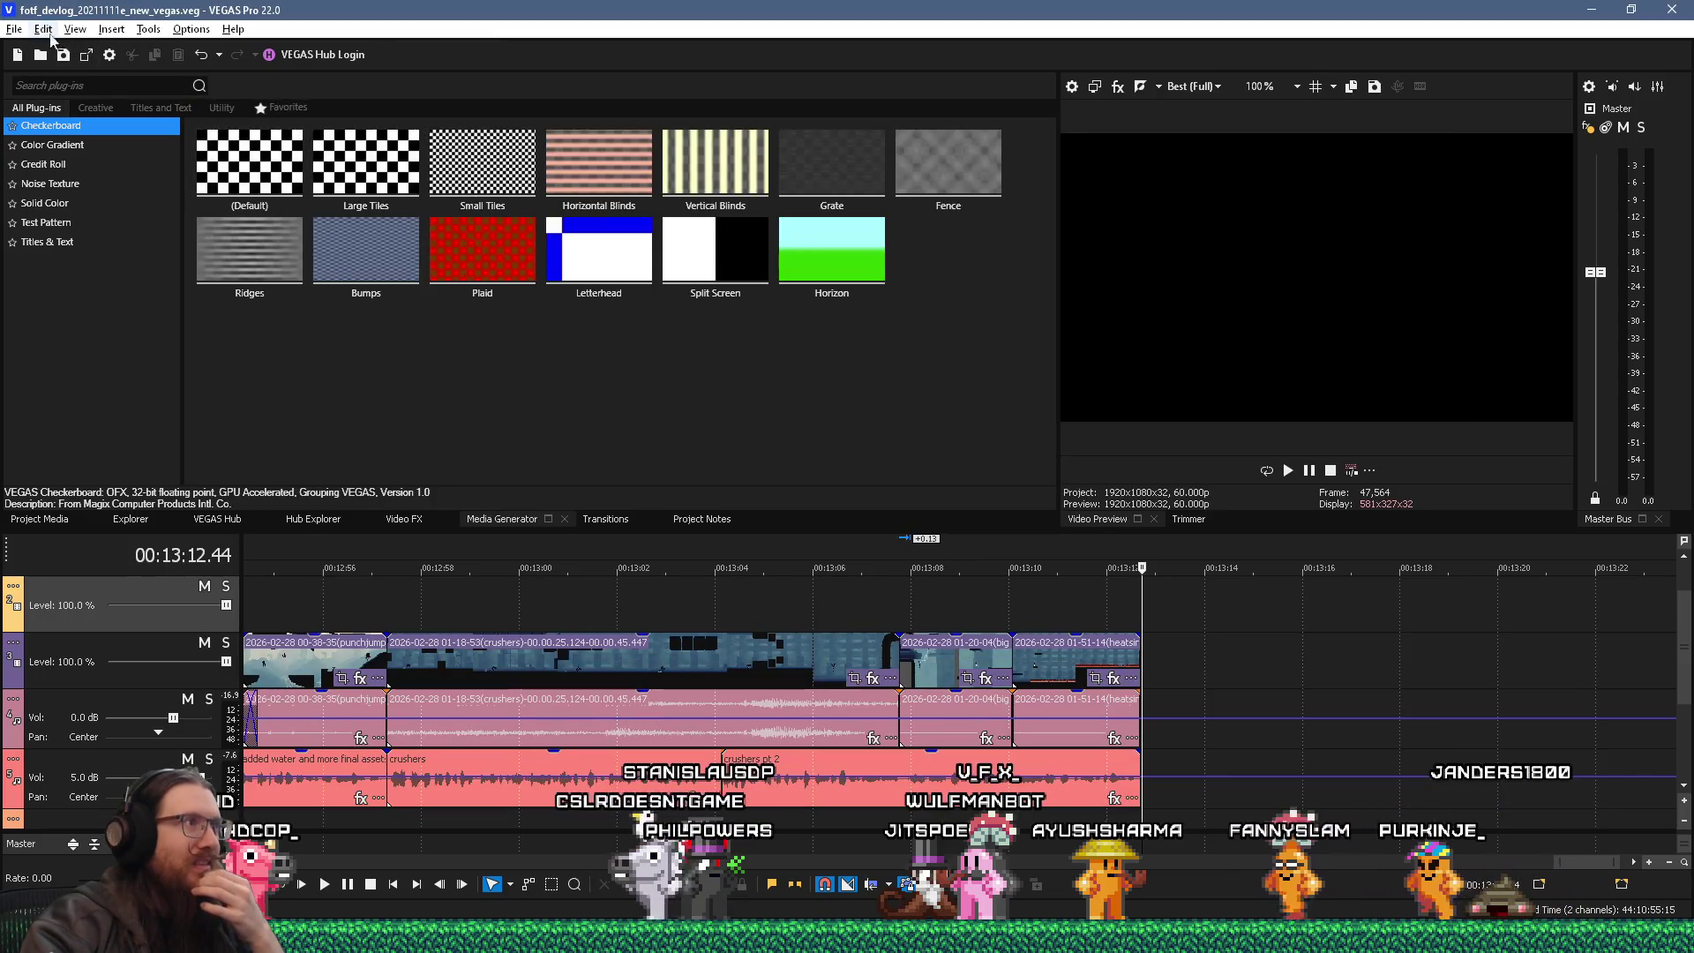
click(14, 29)
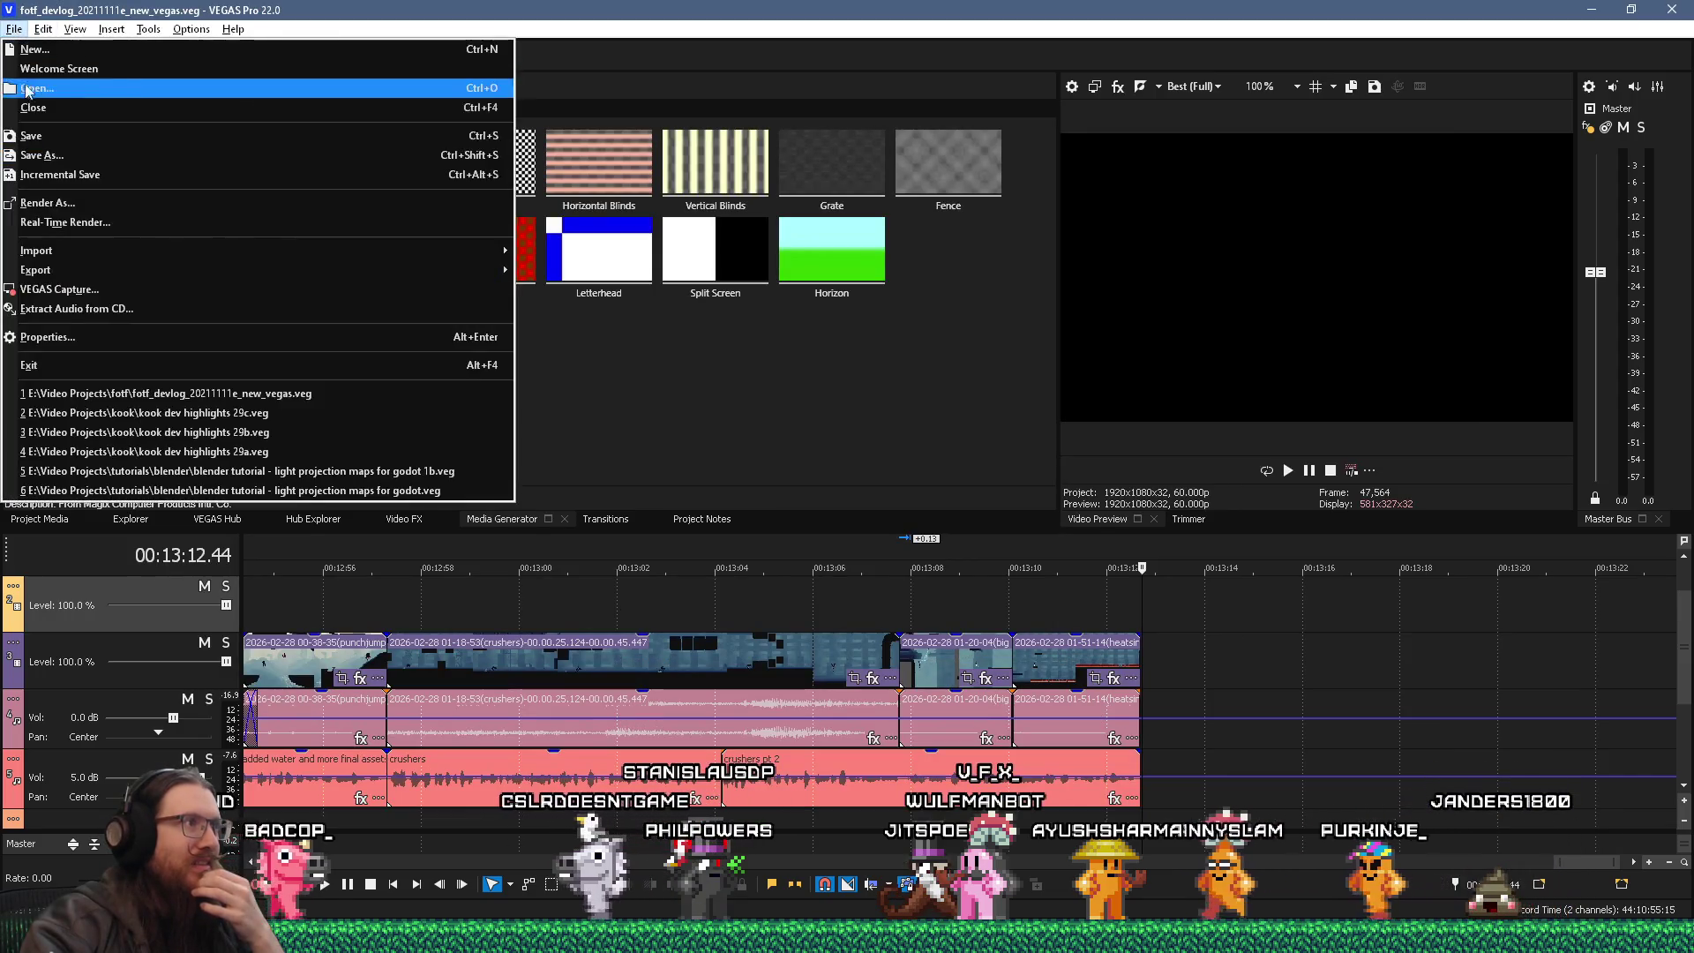
click(26, 135)
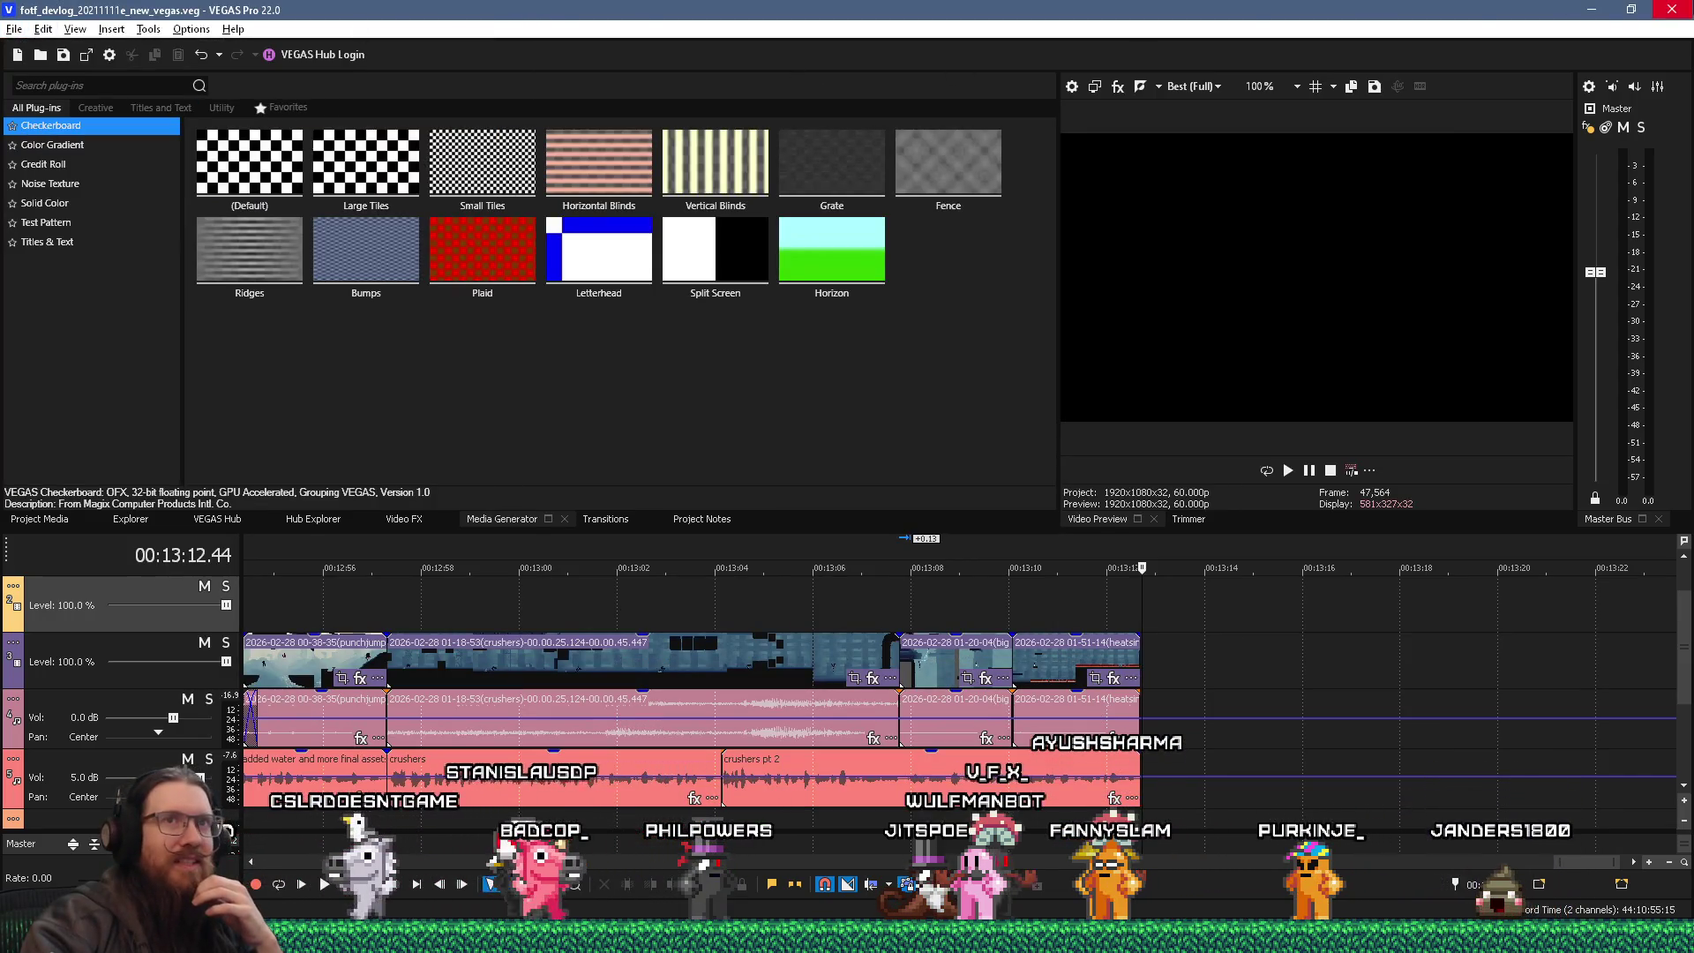
click(1671, 9)
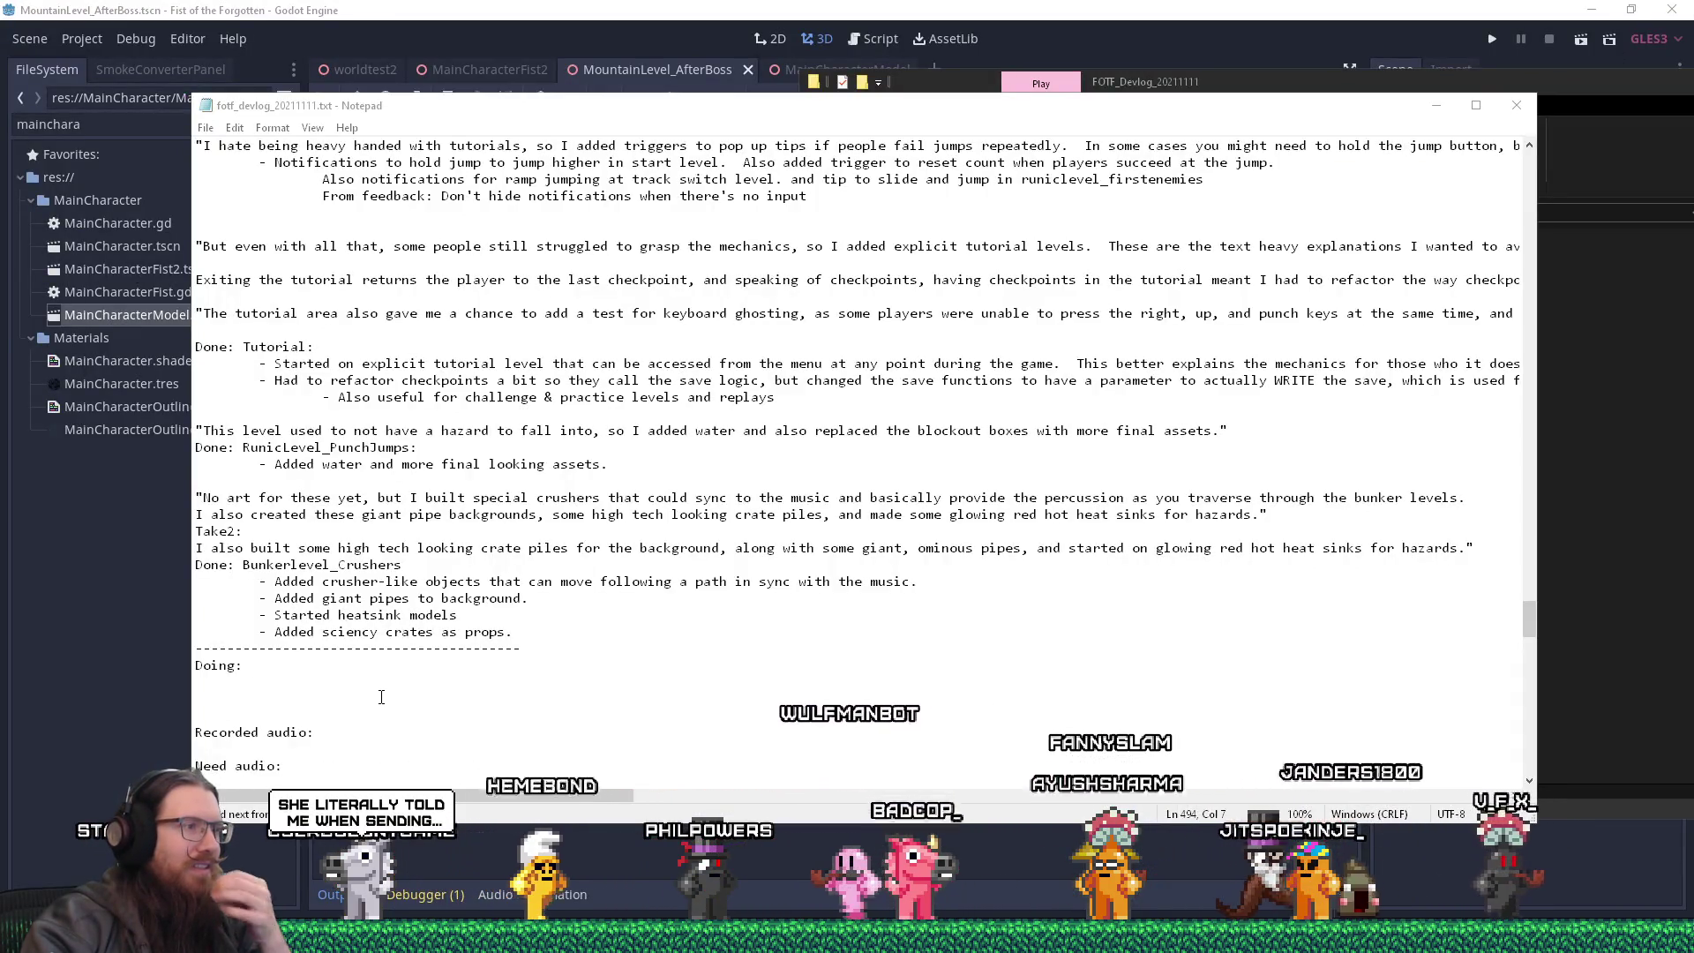
- Scroll down to the To do and Music lists, then switch to the Caverim 2 itch.io page
scroll(381, 697, down, 1)
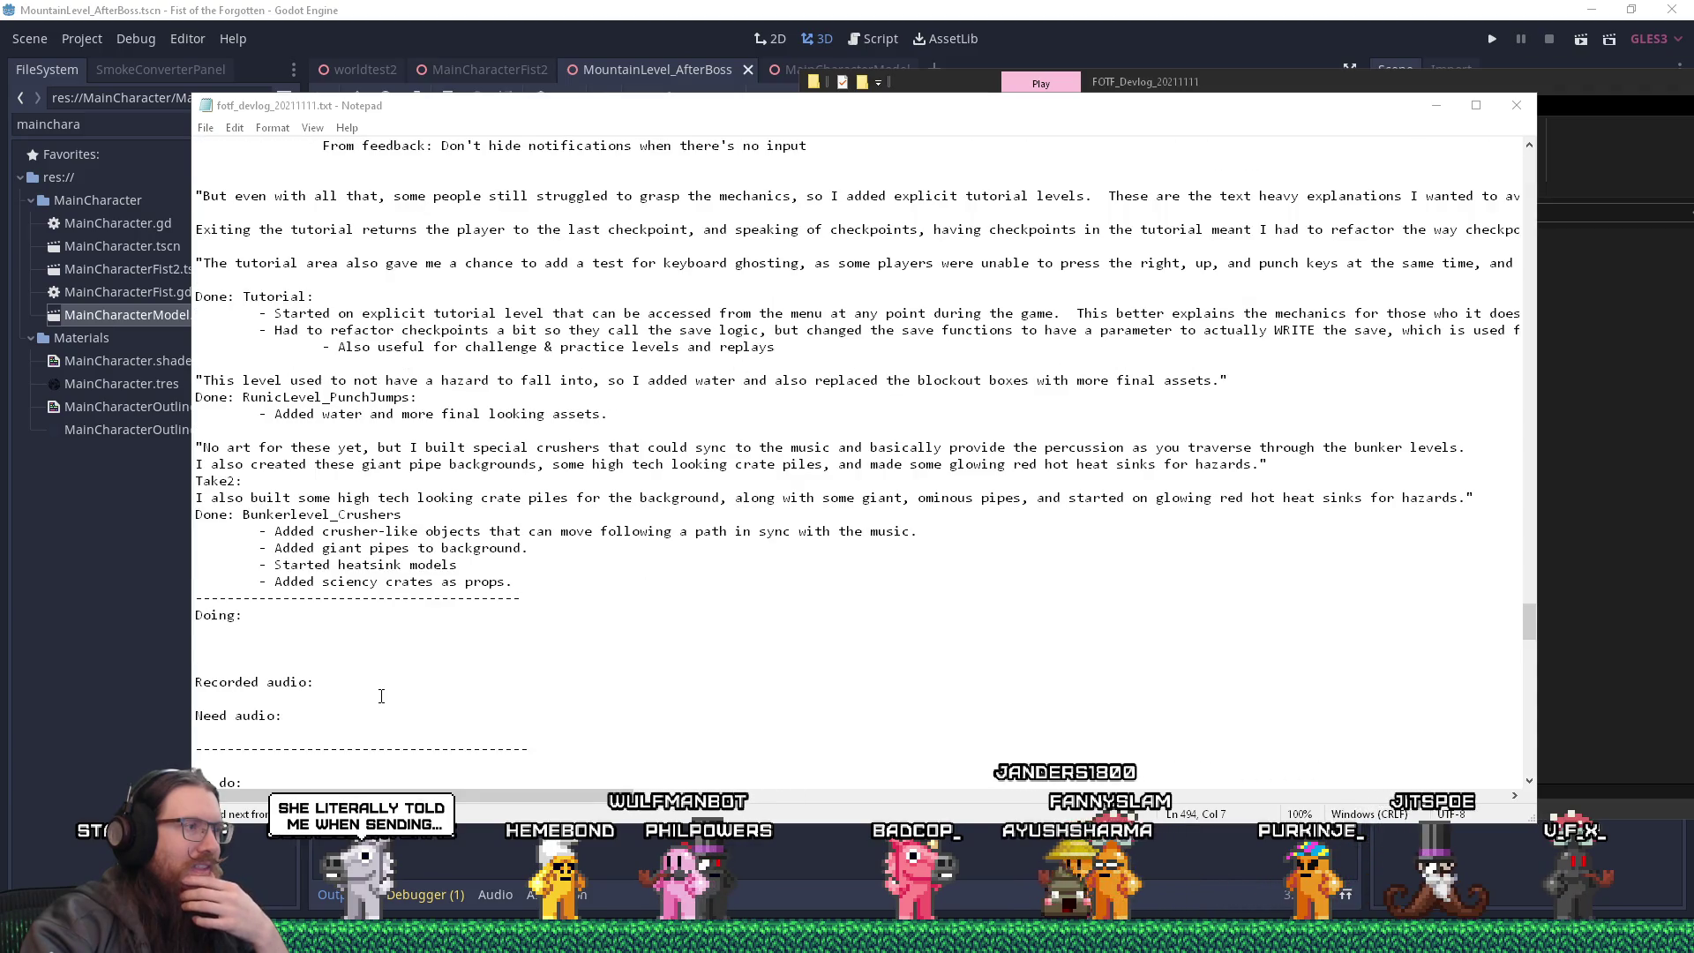
scroll(381, 697, down, 4)
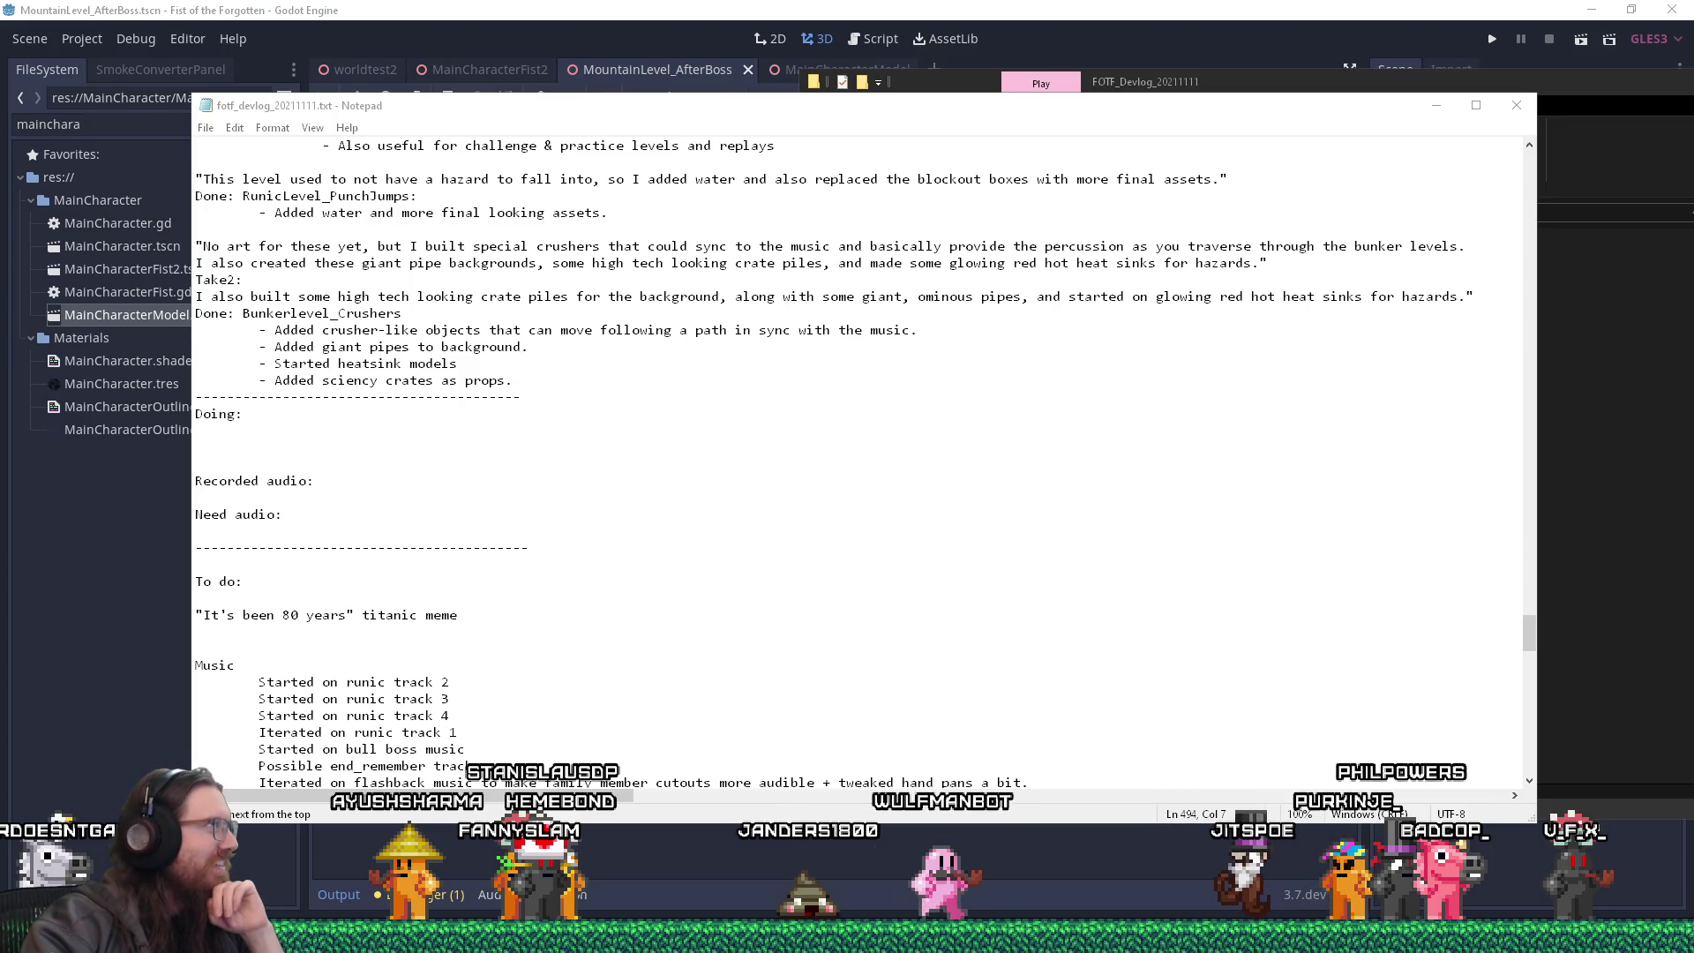
key(alt+Tab)
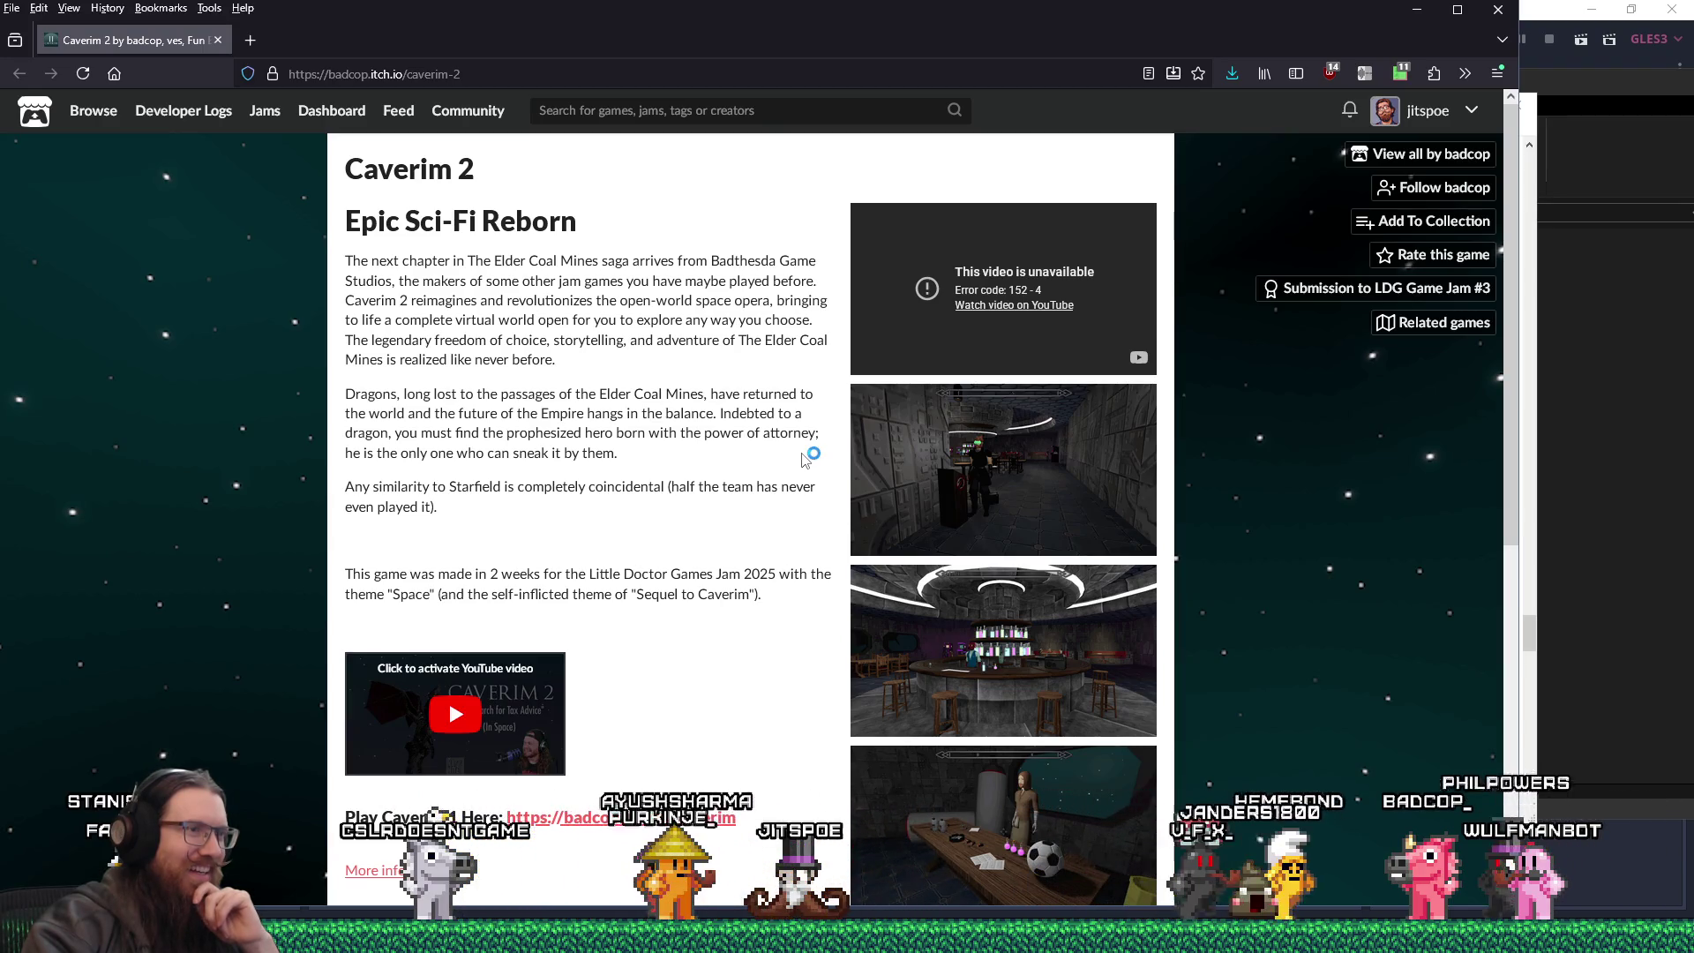
- Enlarge the hazard-striped corridor screenshot, step back through four more images, then close the viewer
scroll(804, 459, down, 5)
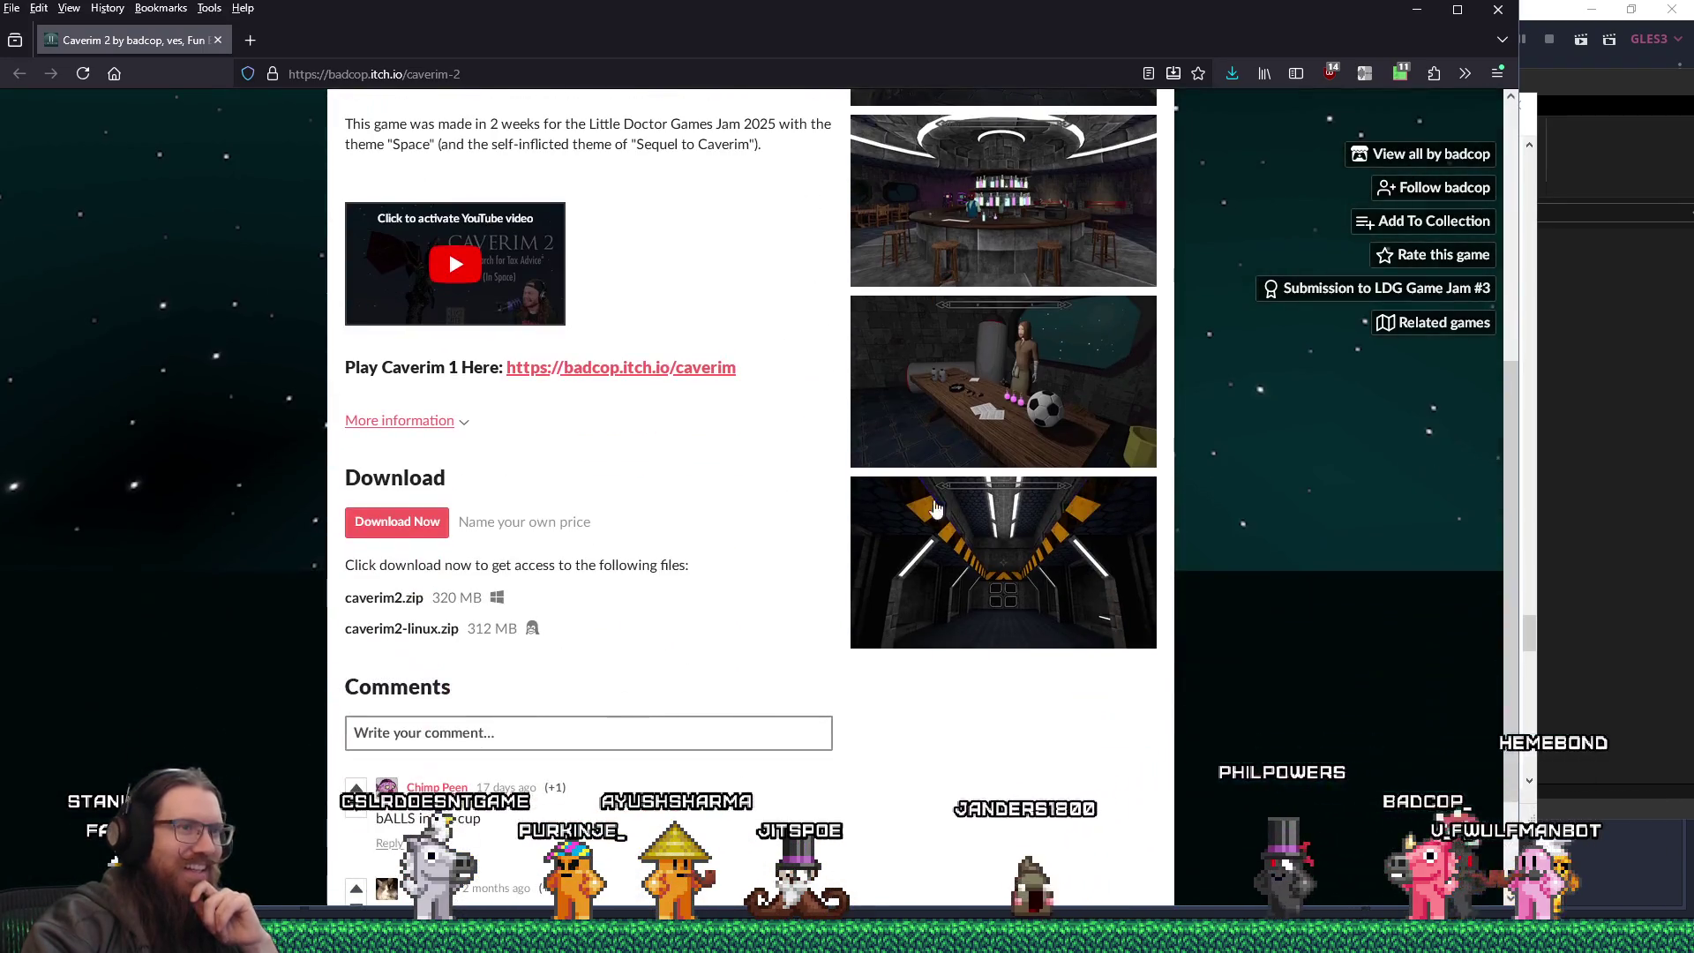
click(935, 509)
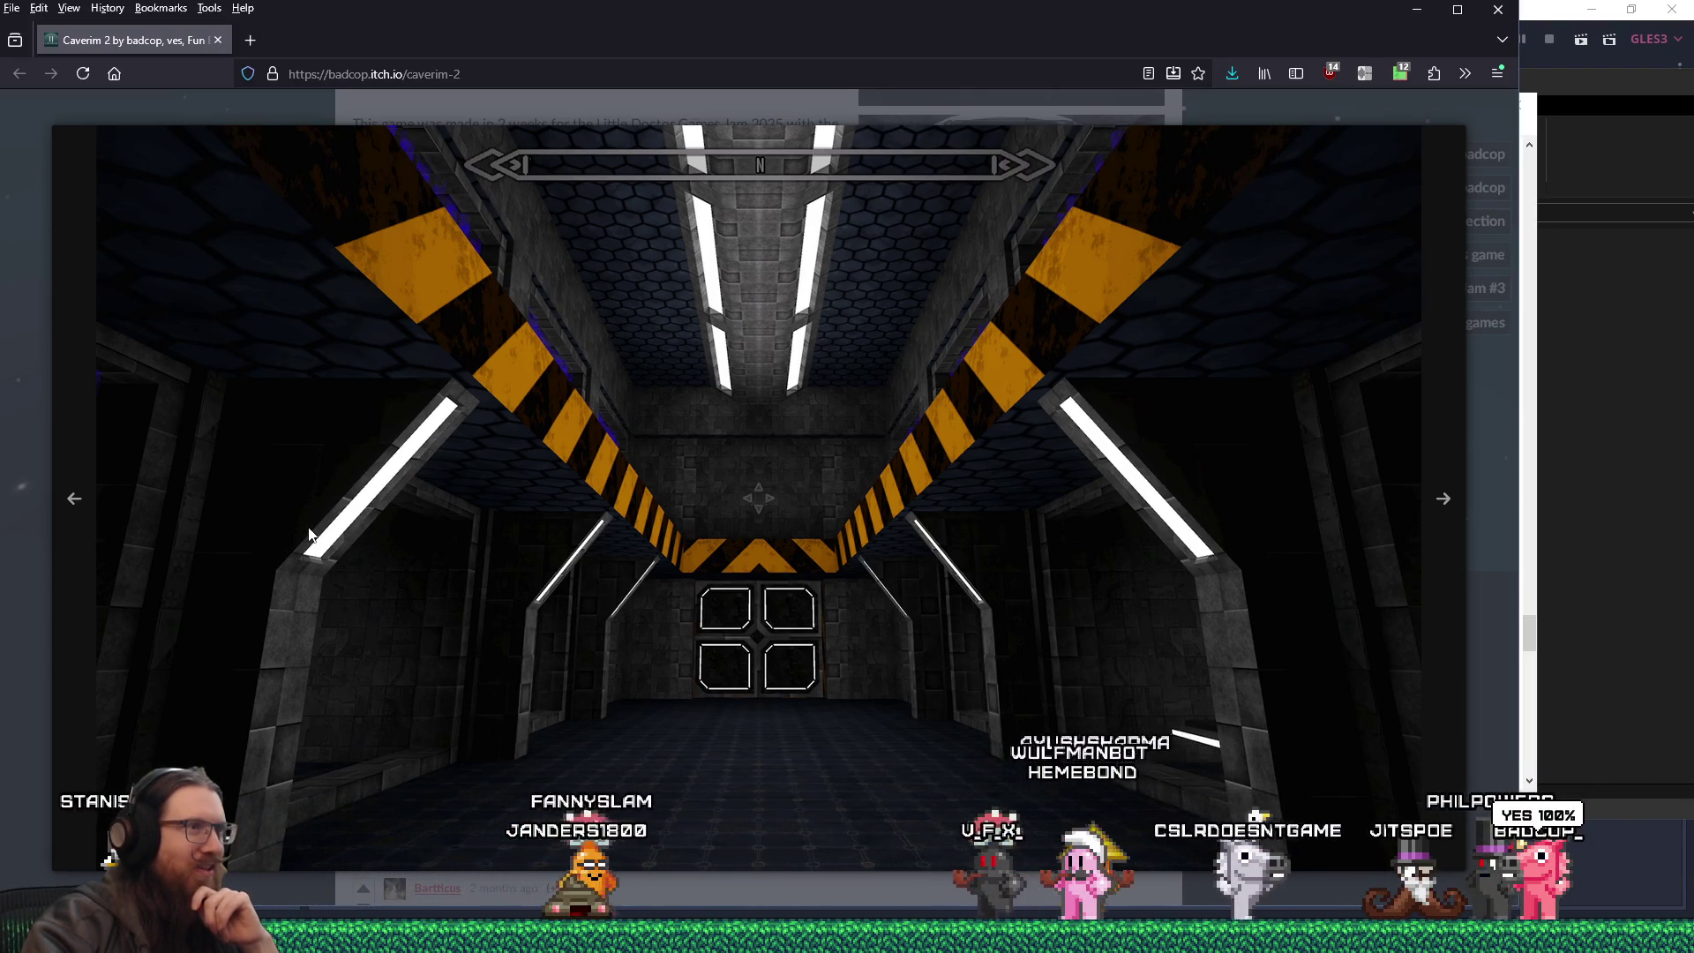
click(74, 505)
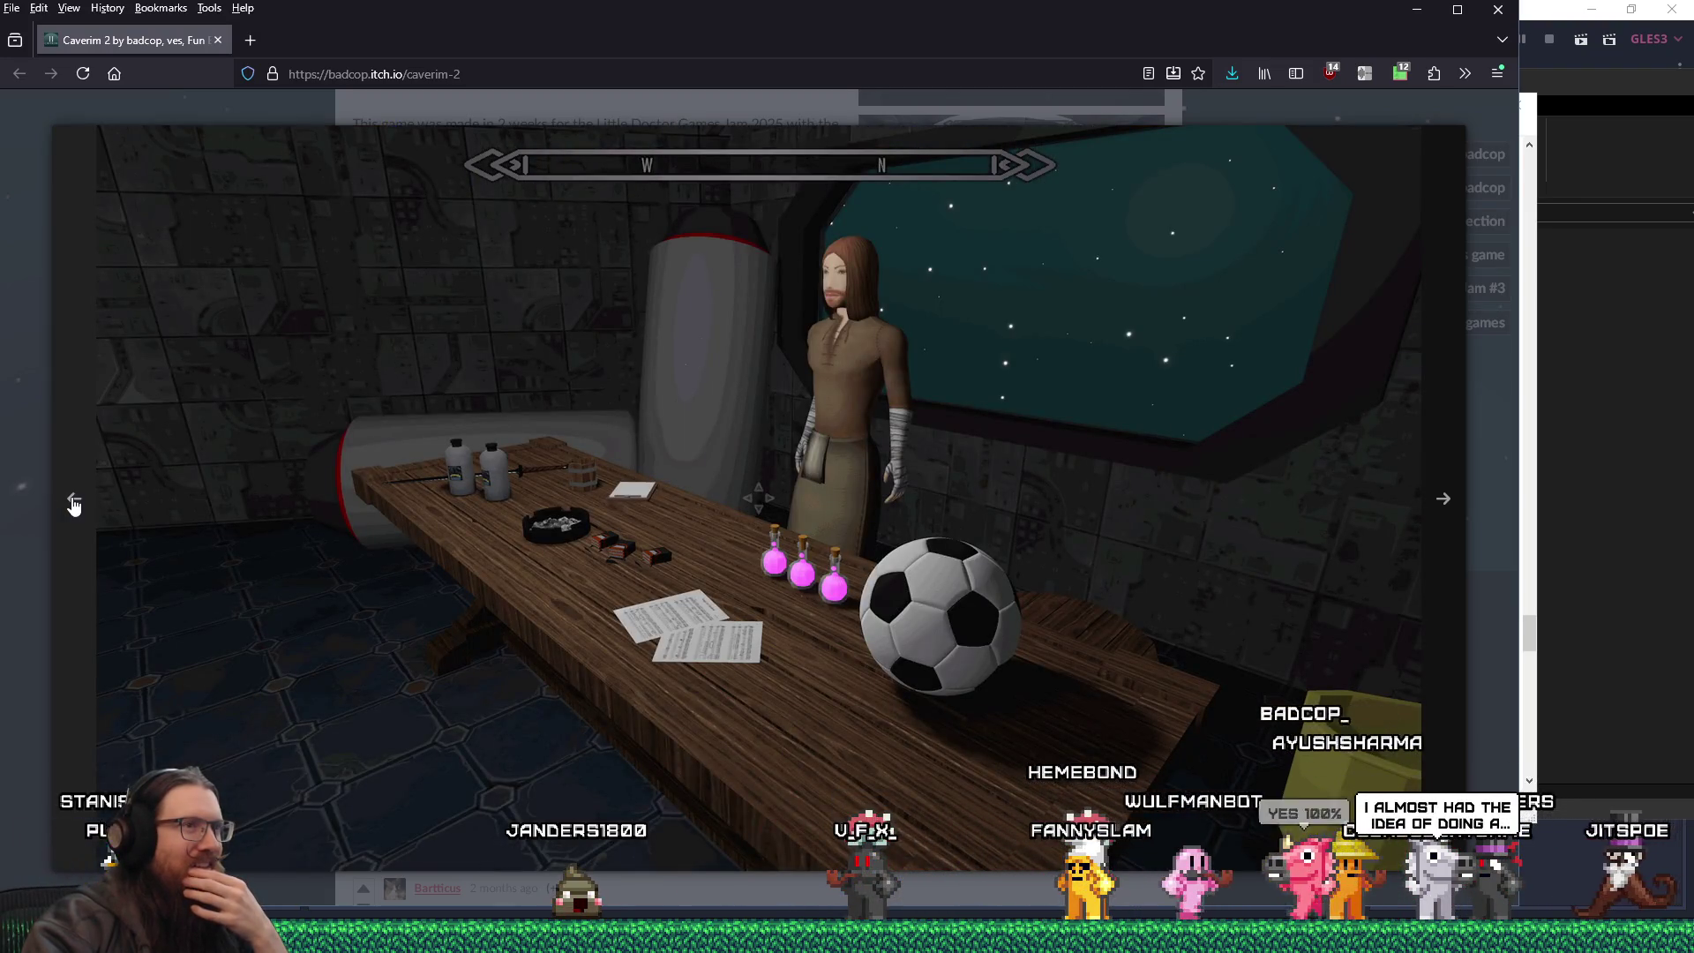
click(74, 504)
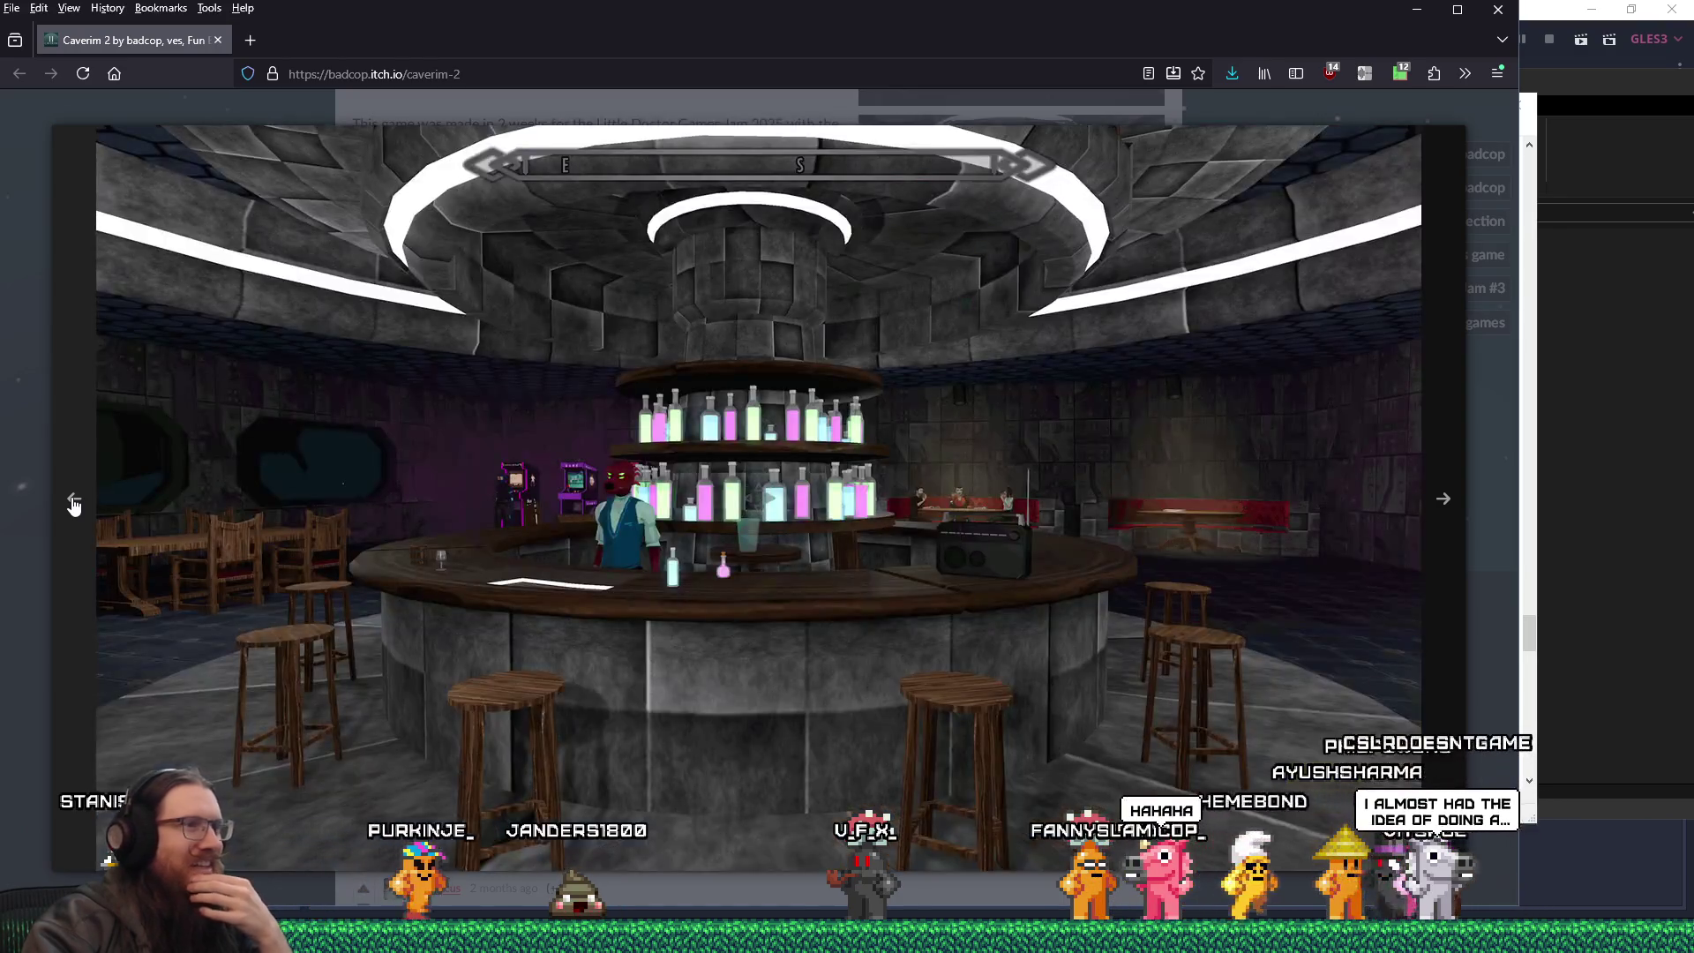
click(74, 504)
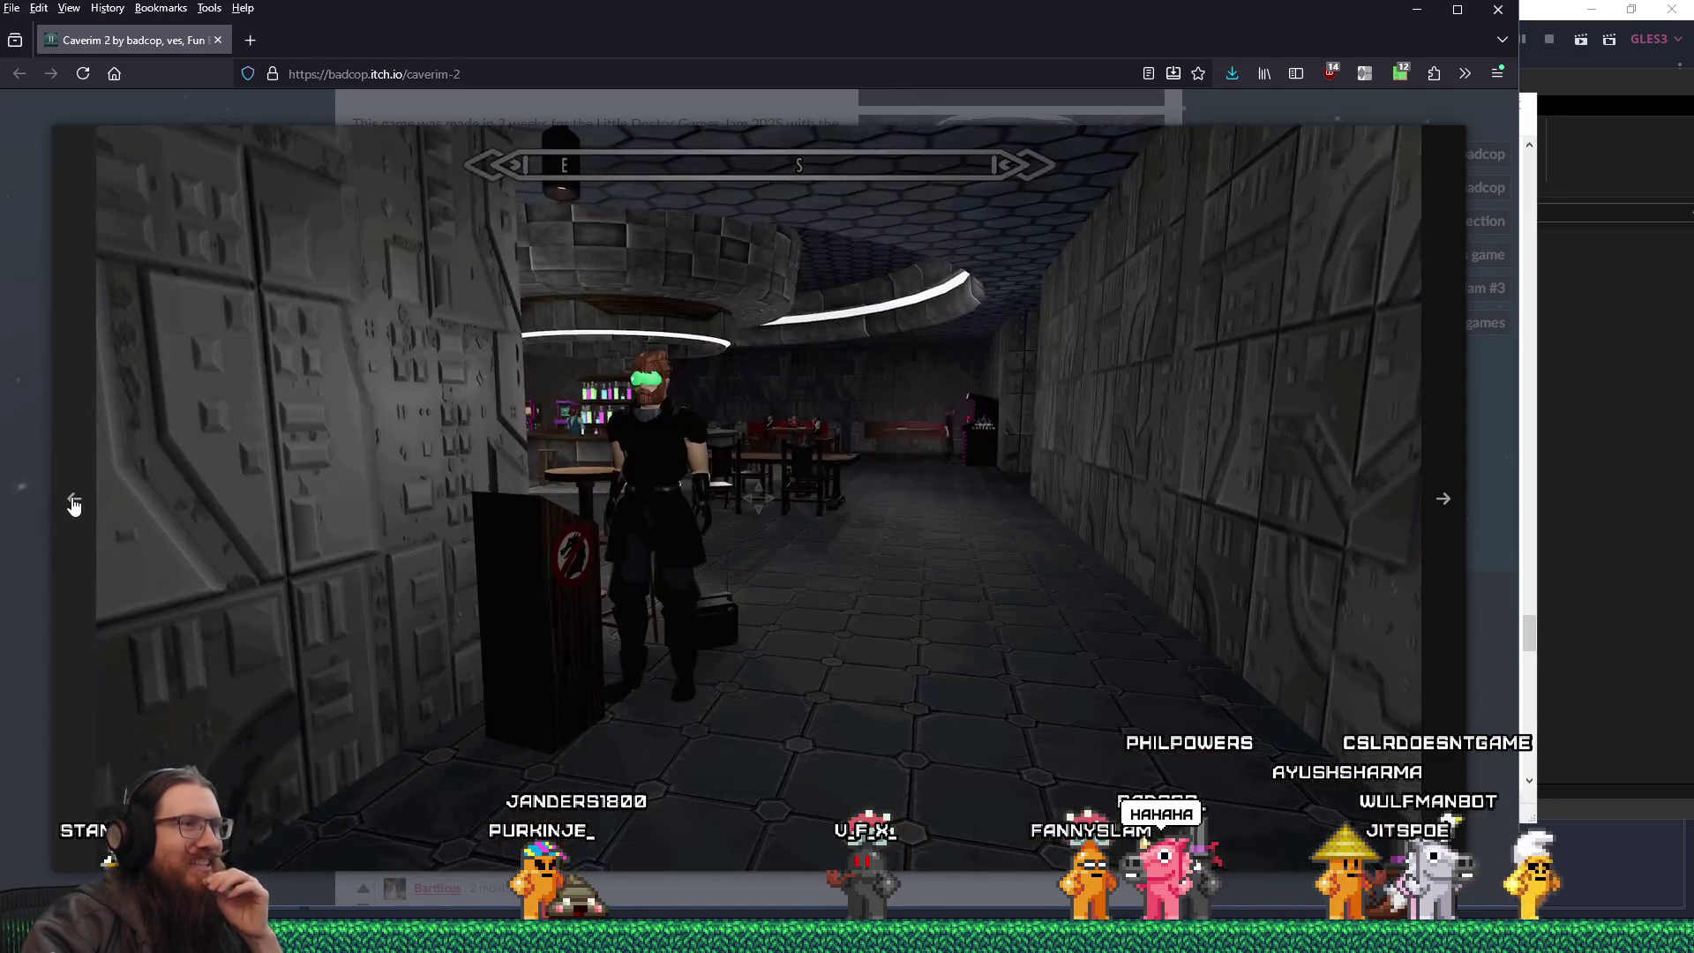
click(75, 505)
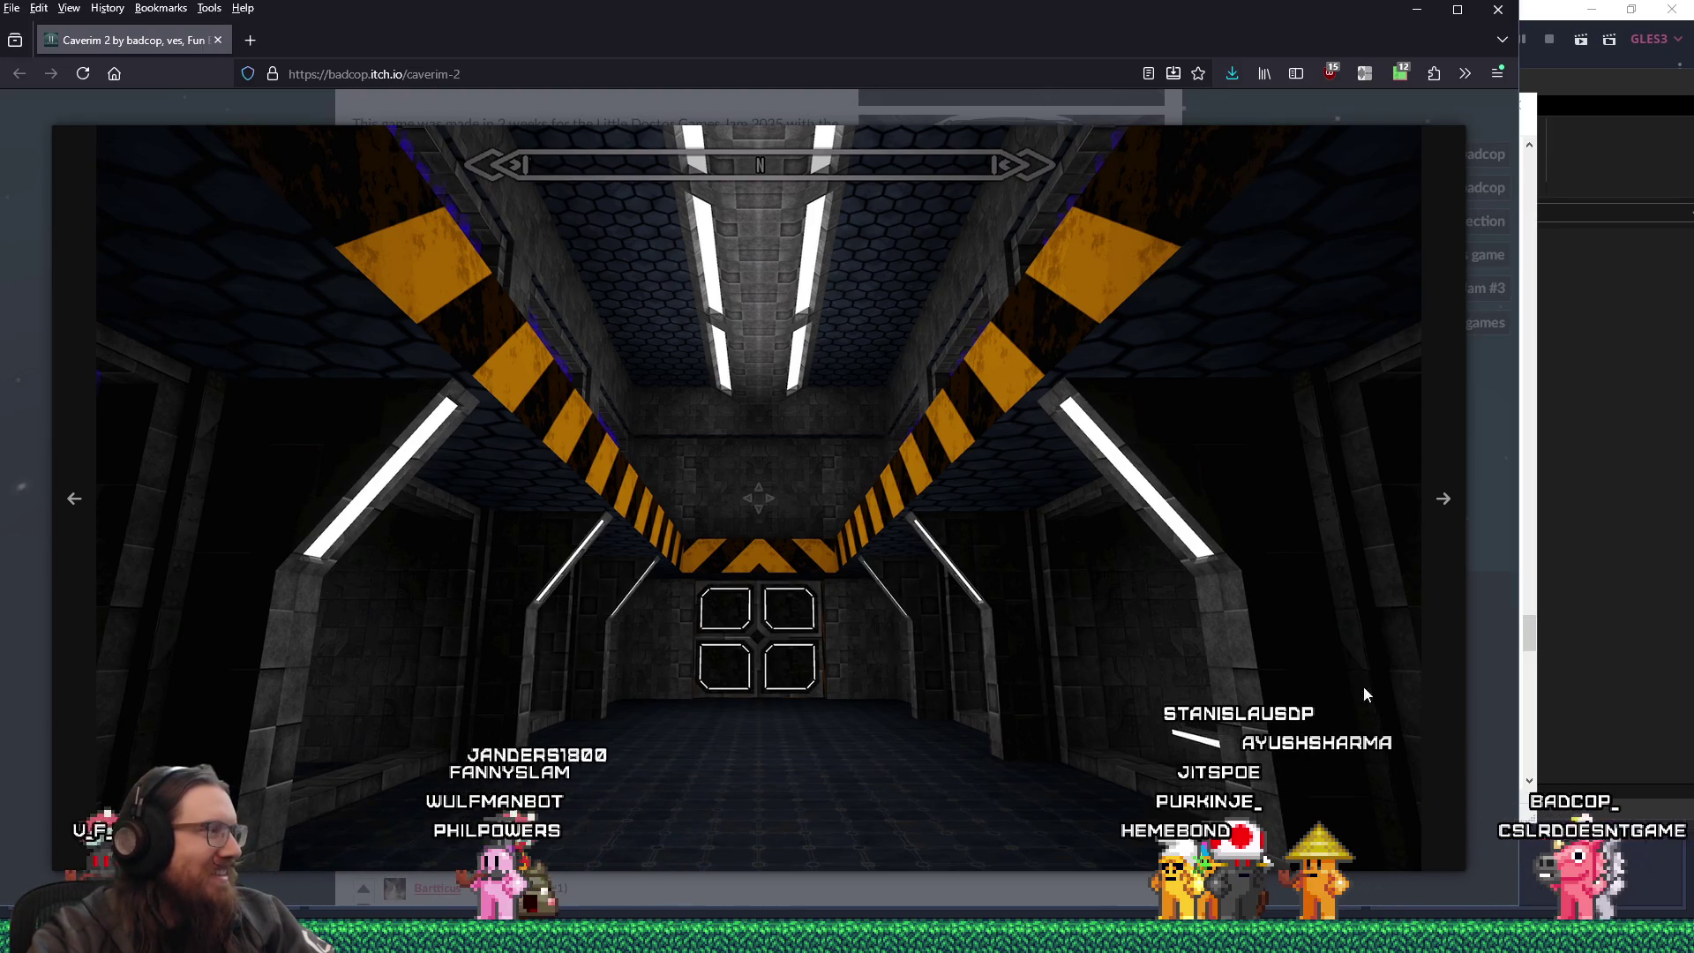
click(1502, 780)
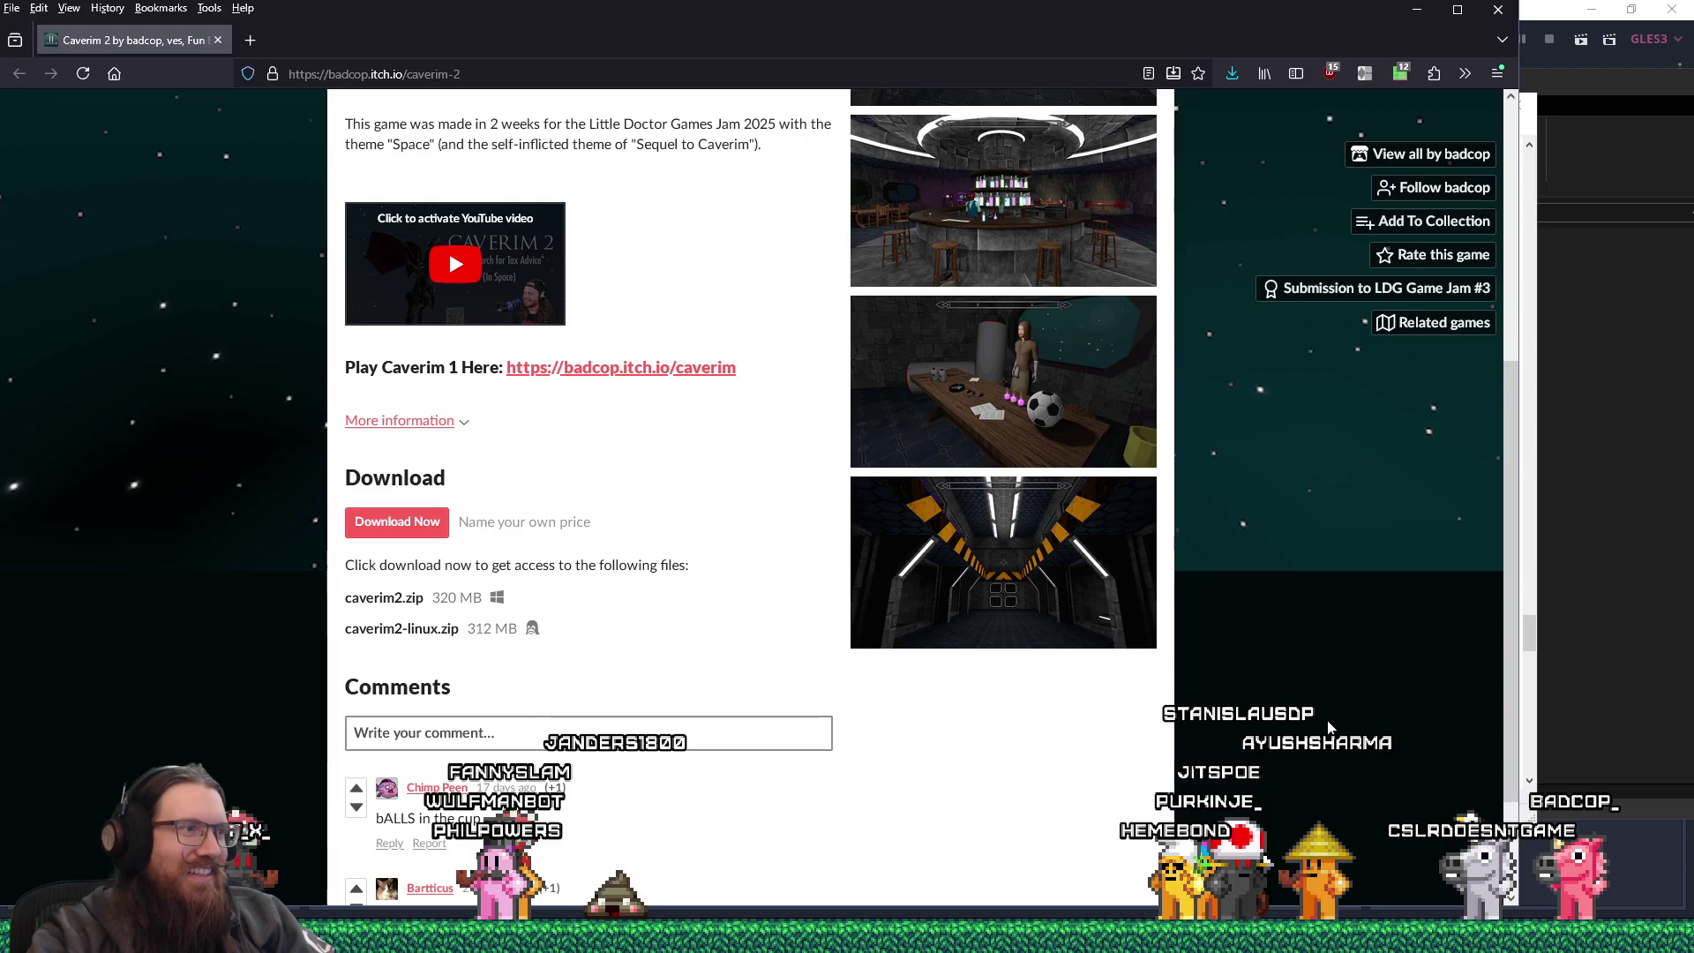
- Scroll down to the Caverim 2 comments and highlight part of one while reading
scroll(1331, 726, down, 3)
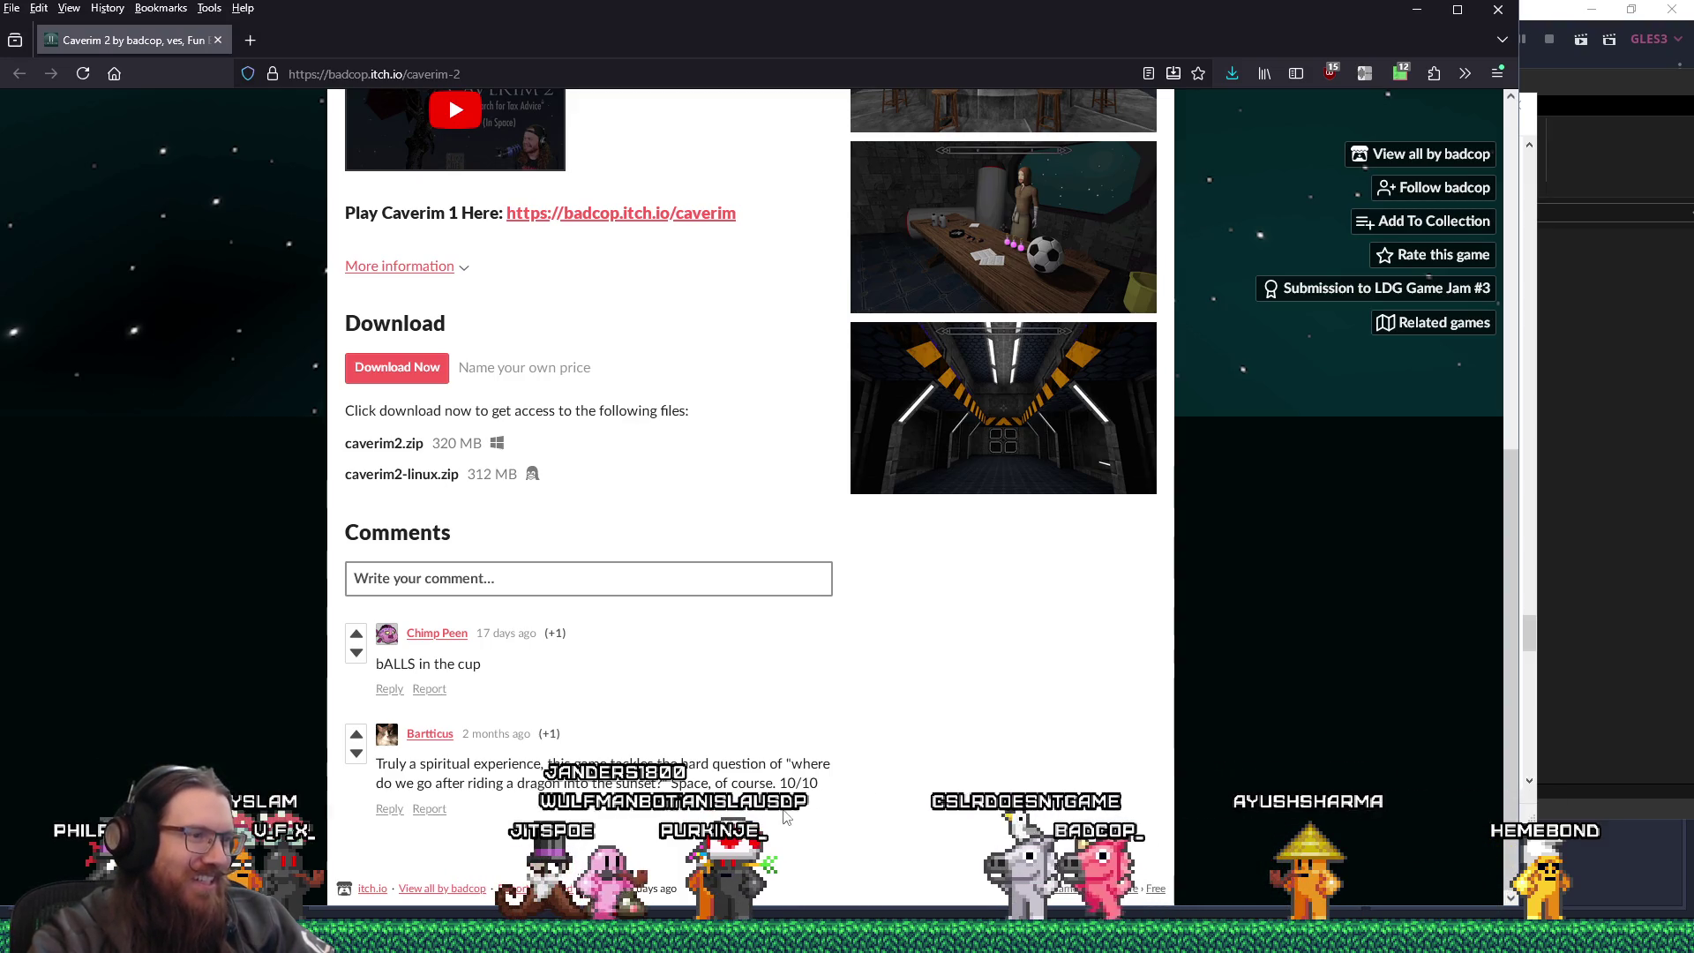
drag(674, 785, 694, 786)
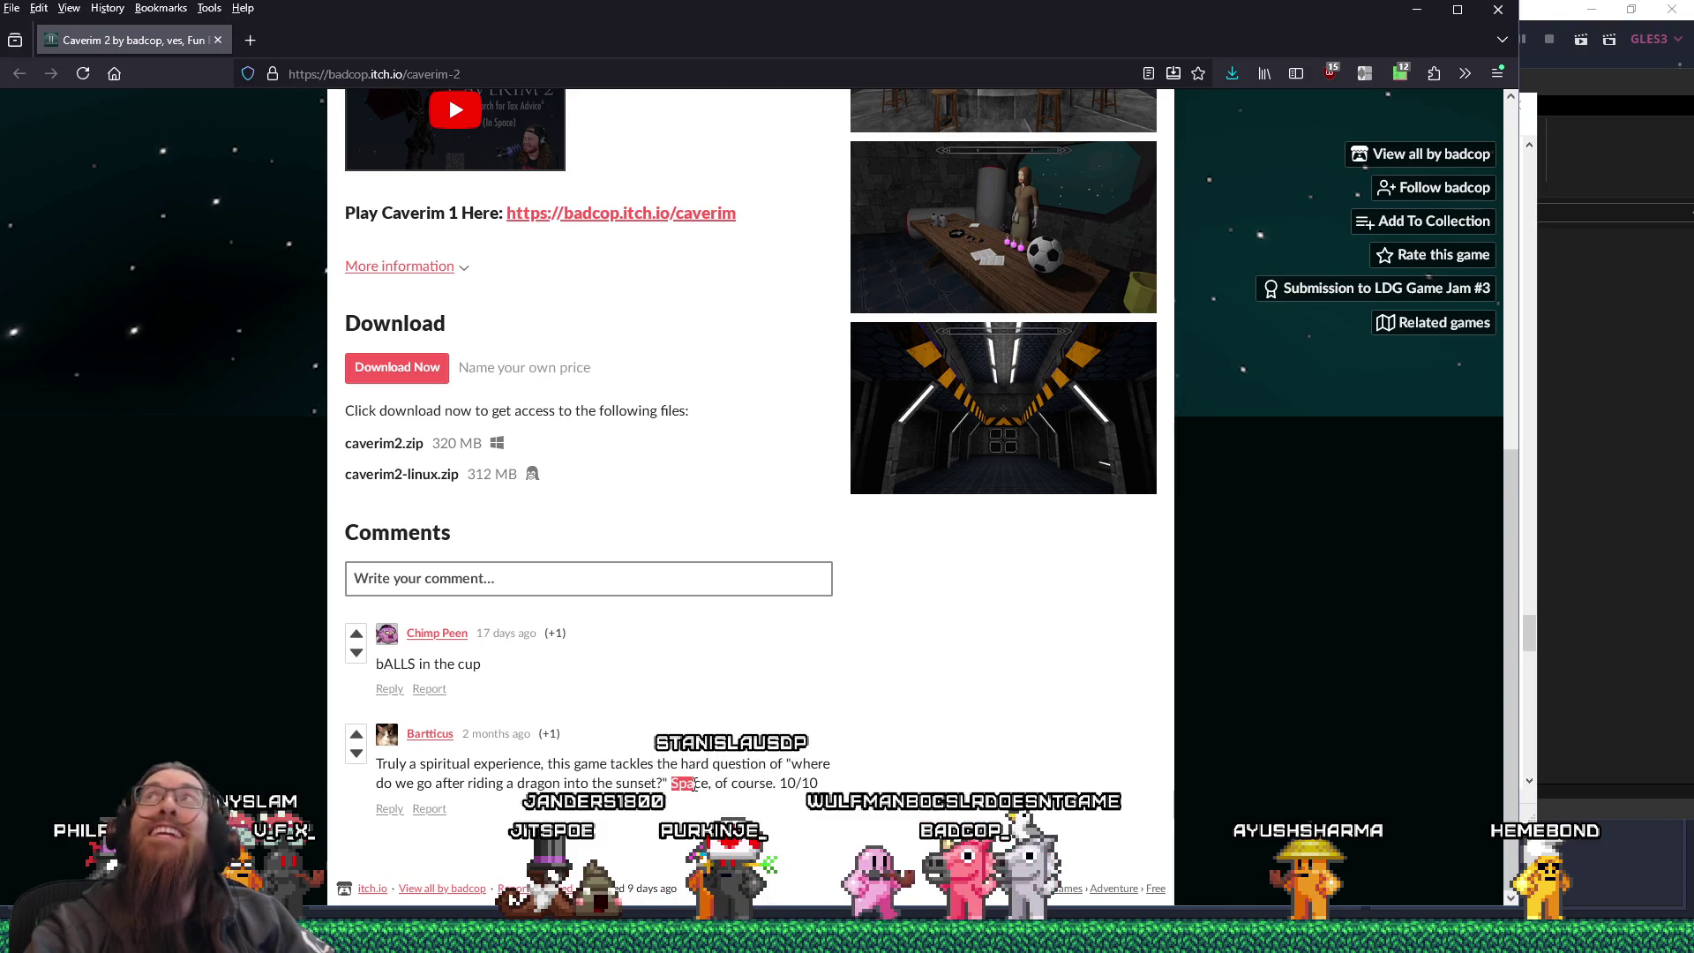
scroll(869, 785, up, 4)
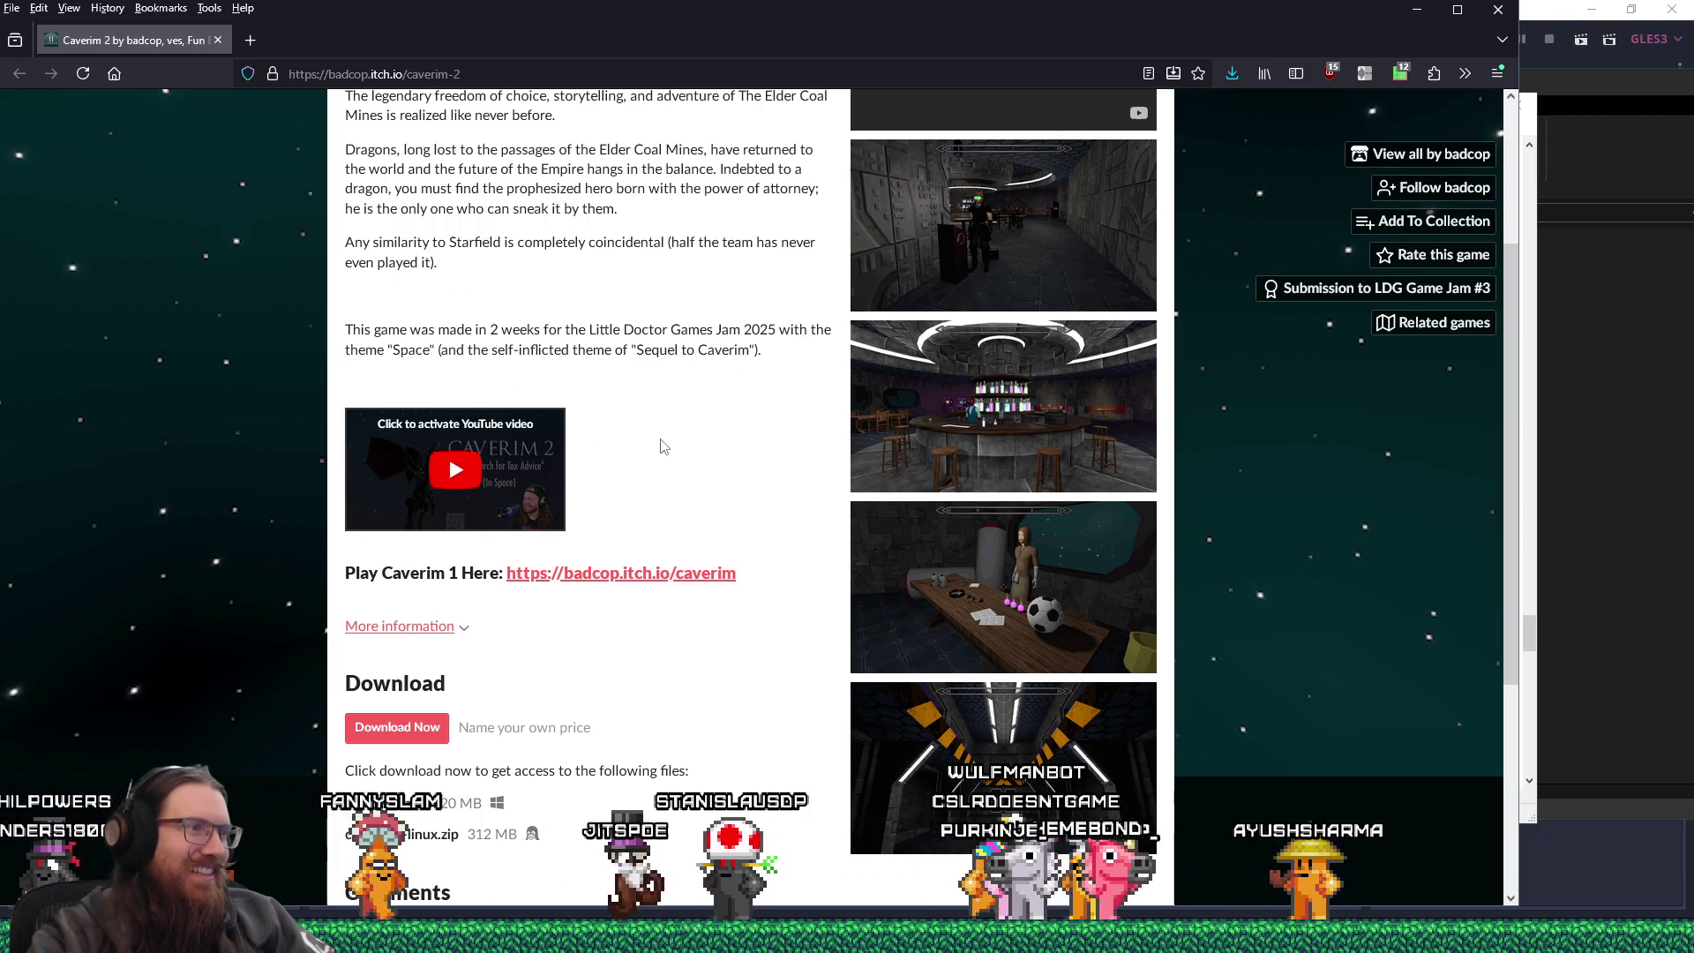
- Return to the top of the itch.io page and copy its web address
scroll(661, 441, up, 3)
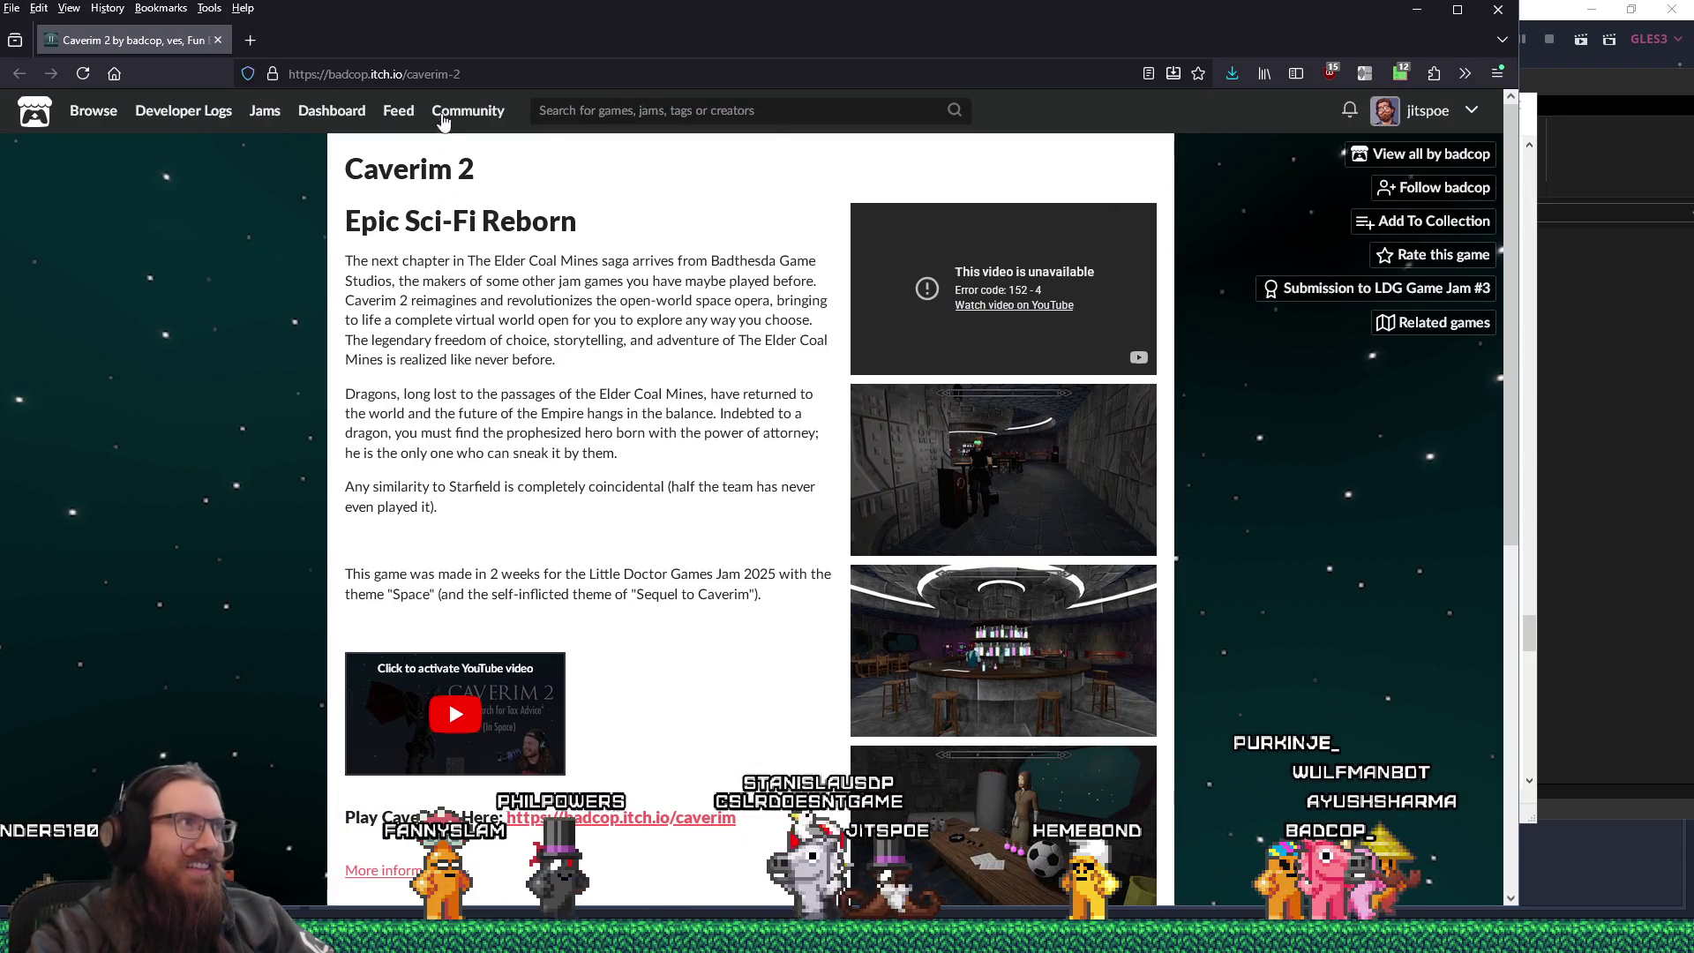
right_click(450, 71)
click(481, 190)
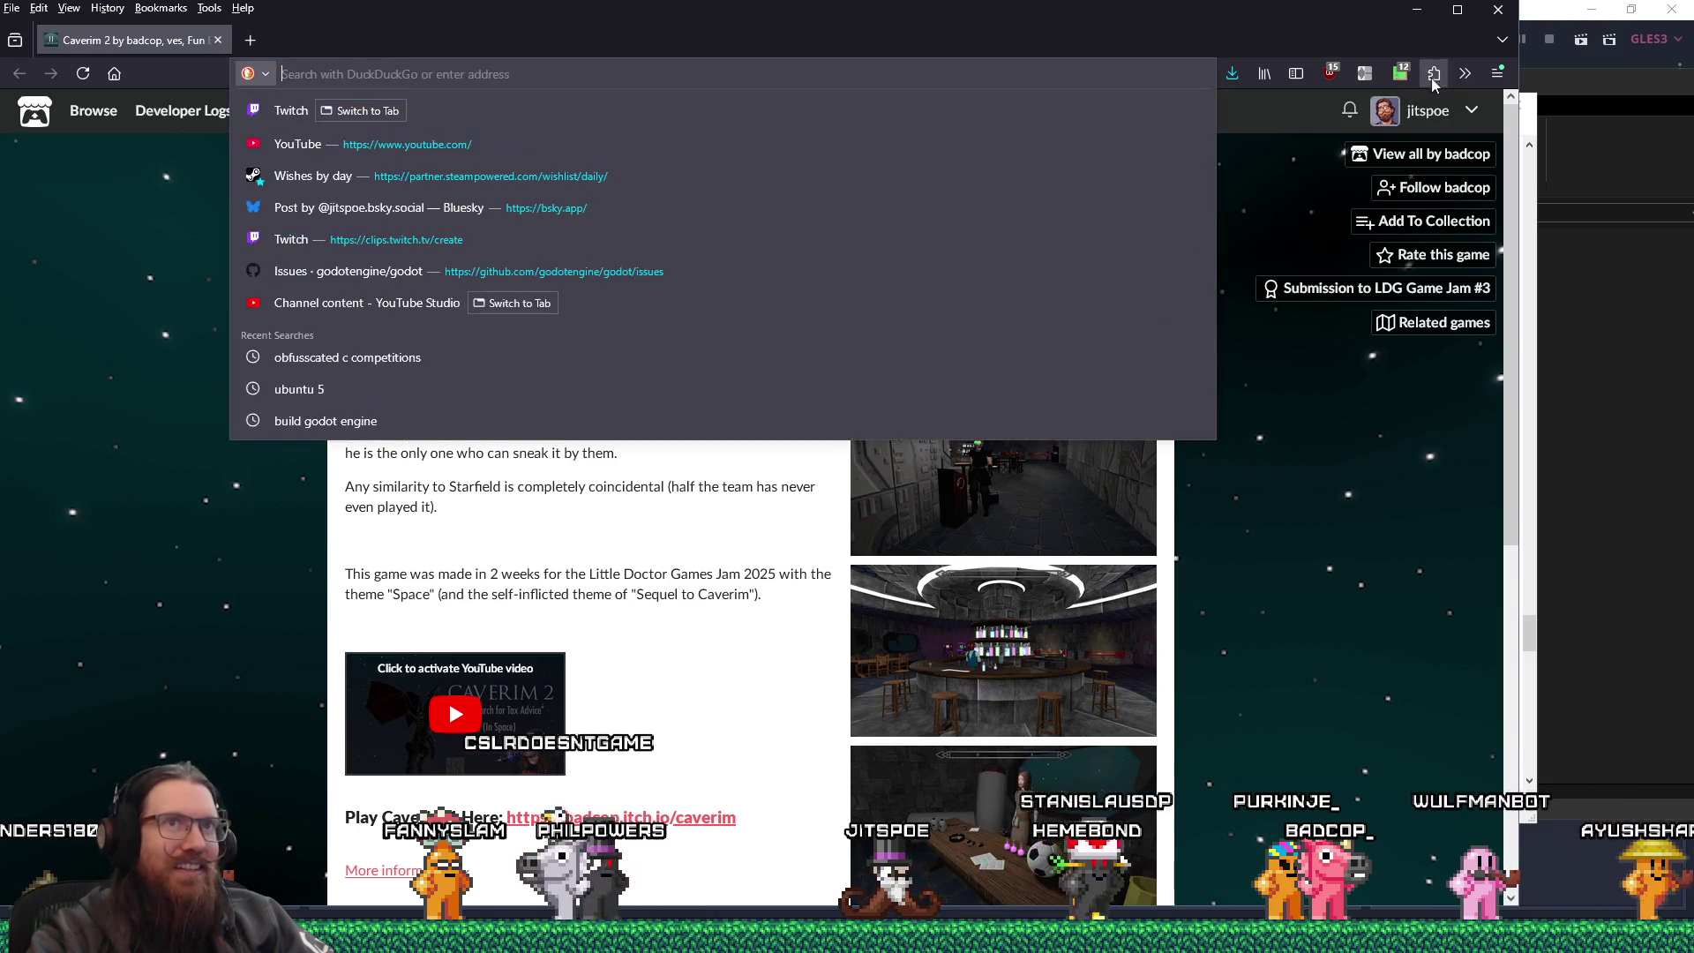
- Load the copied Caverim 2 page address in a new private browsing window
click(1497, 73)
click(1411, 211)
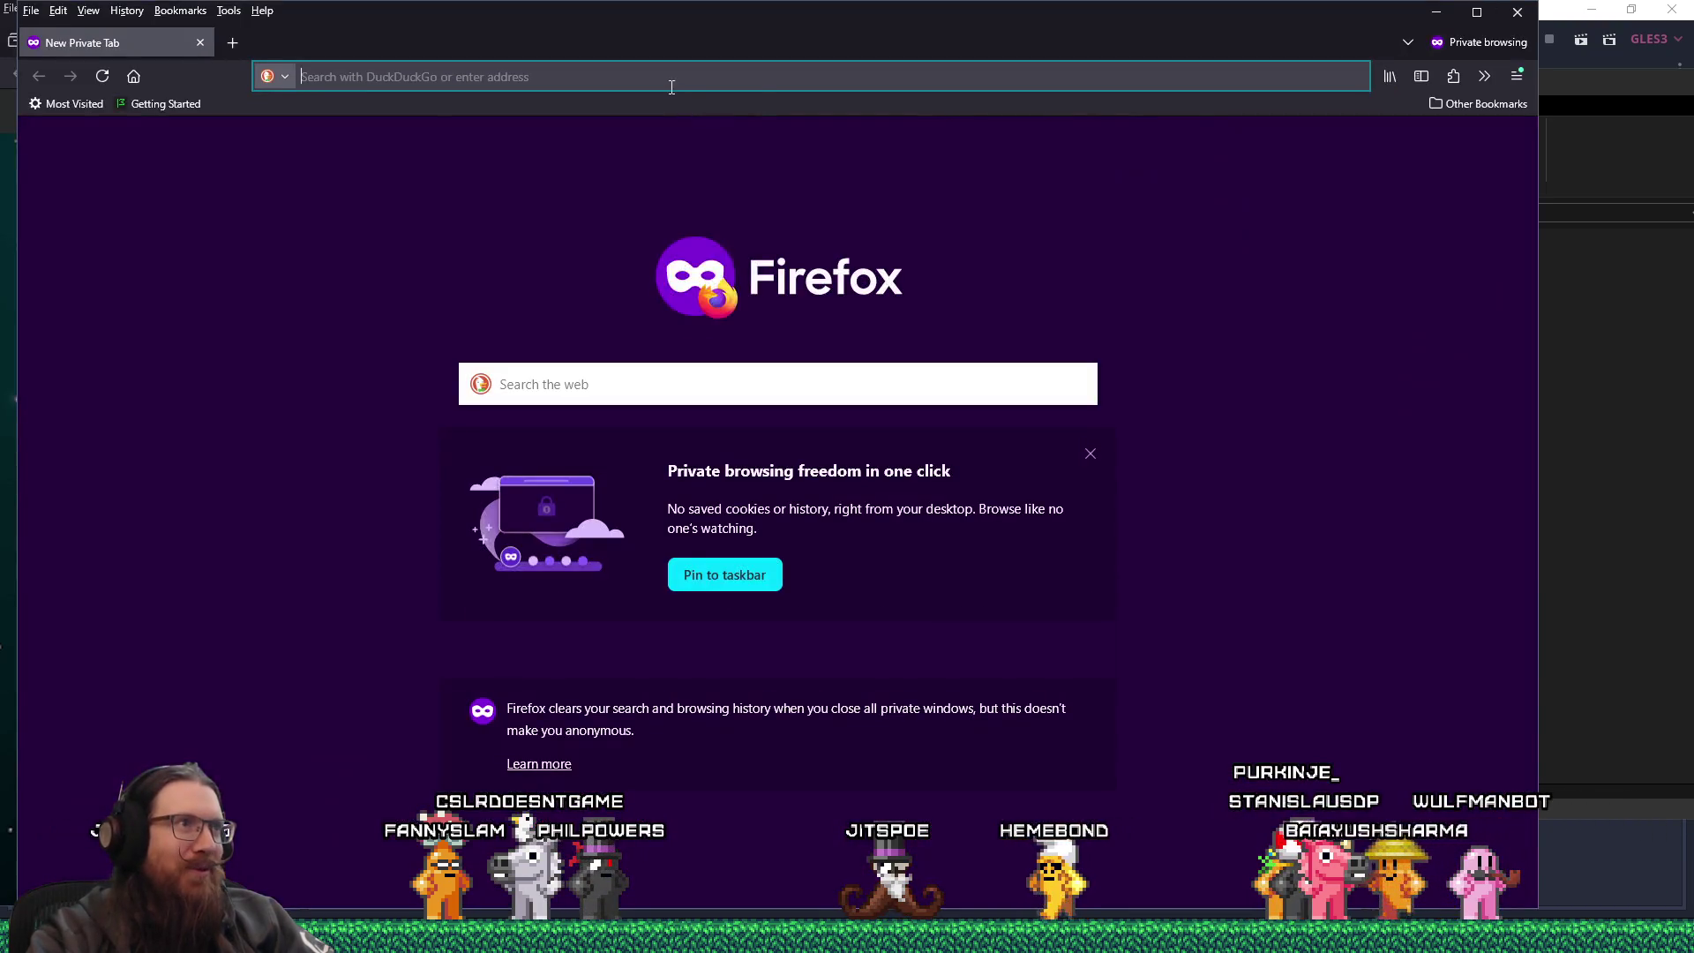
click(746, 246)
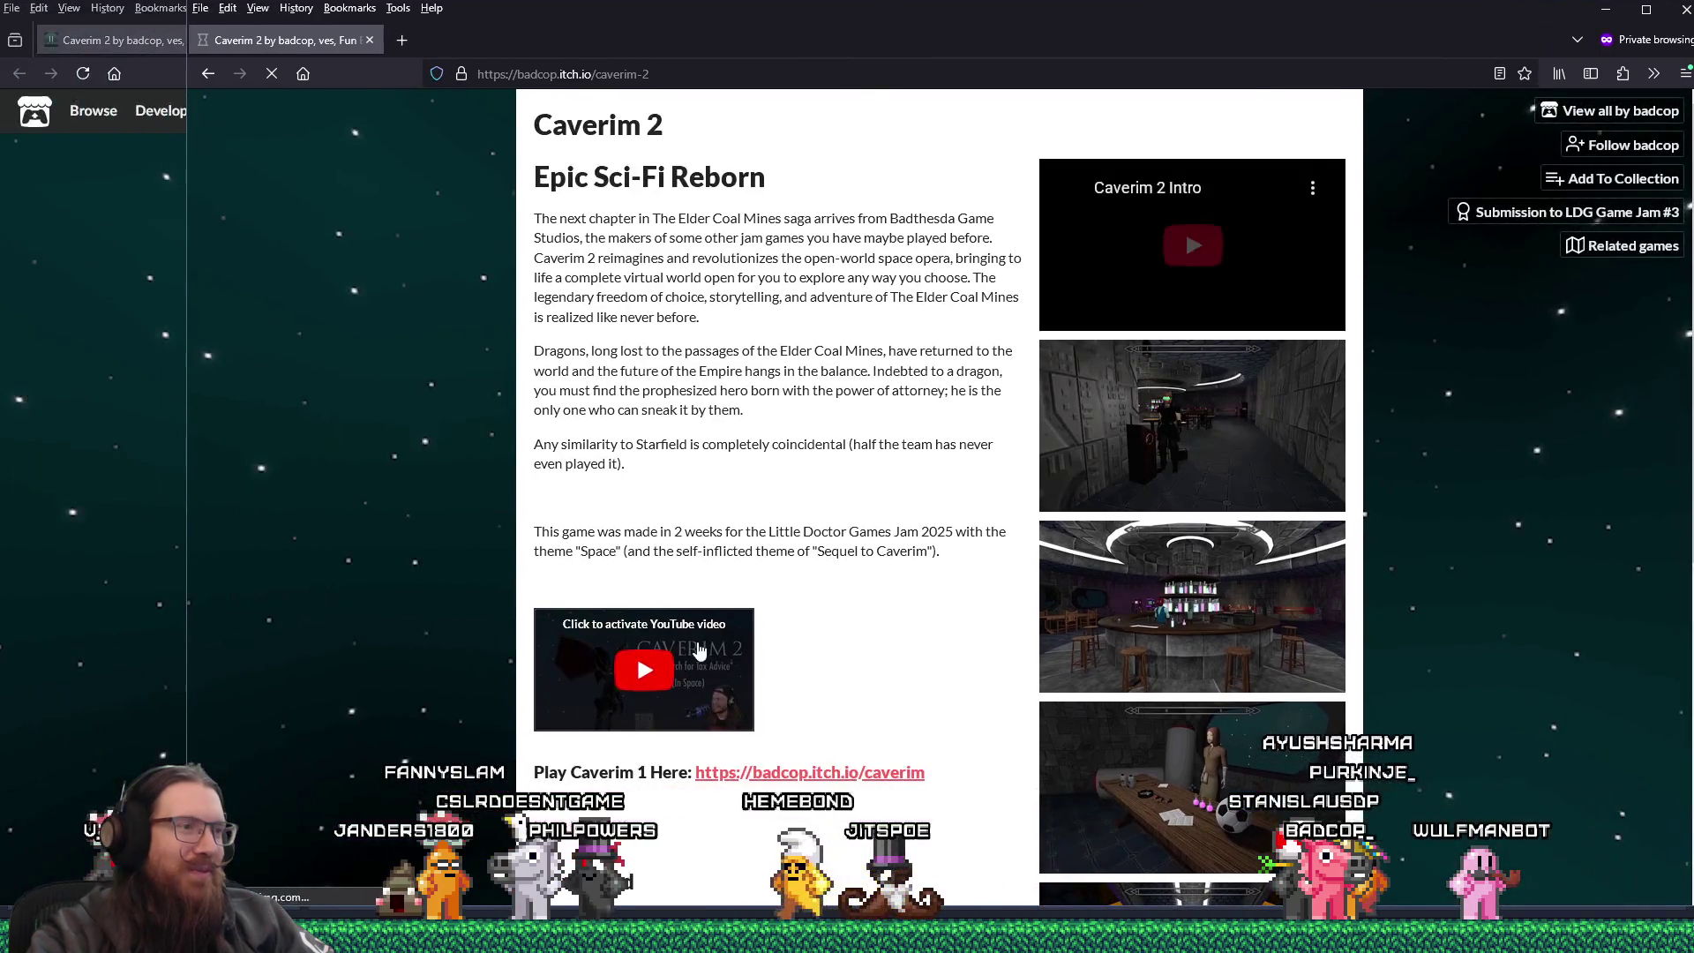
- Play the embedded Caverim 2 playthrough video, skipping ahead to about 9:47 and beyond
scroll(697, 617, down, 2)
click(739, 570)
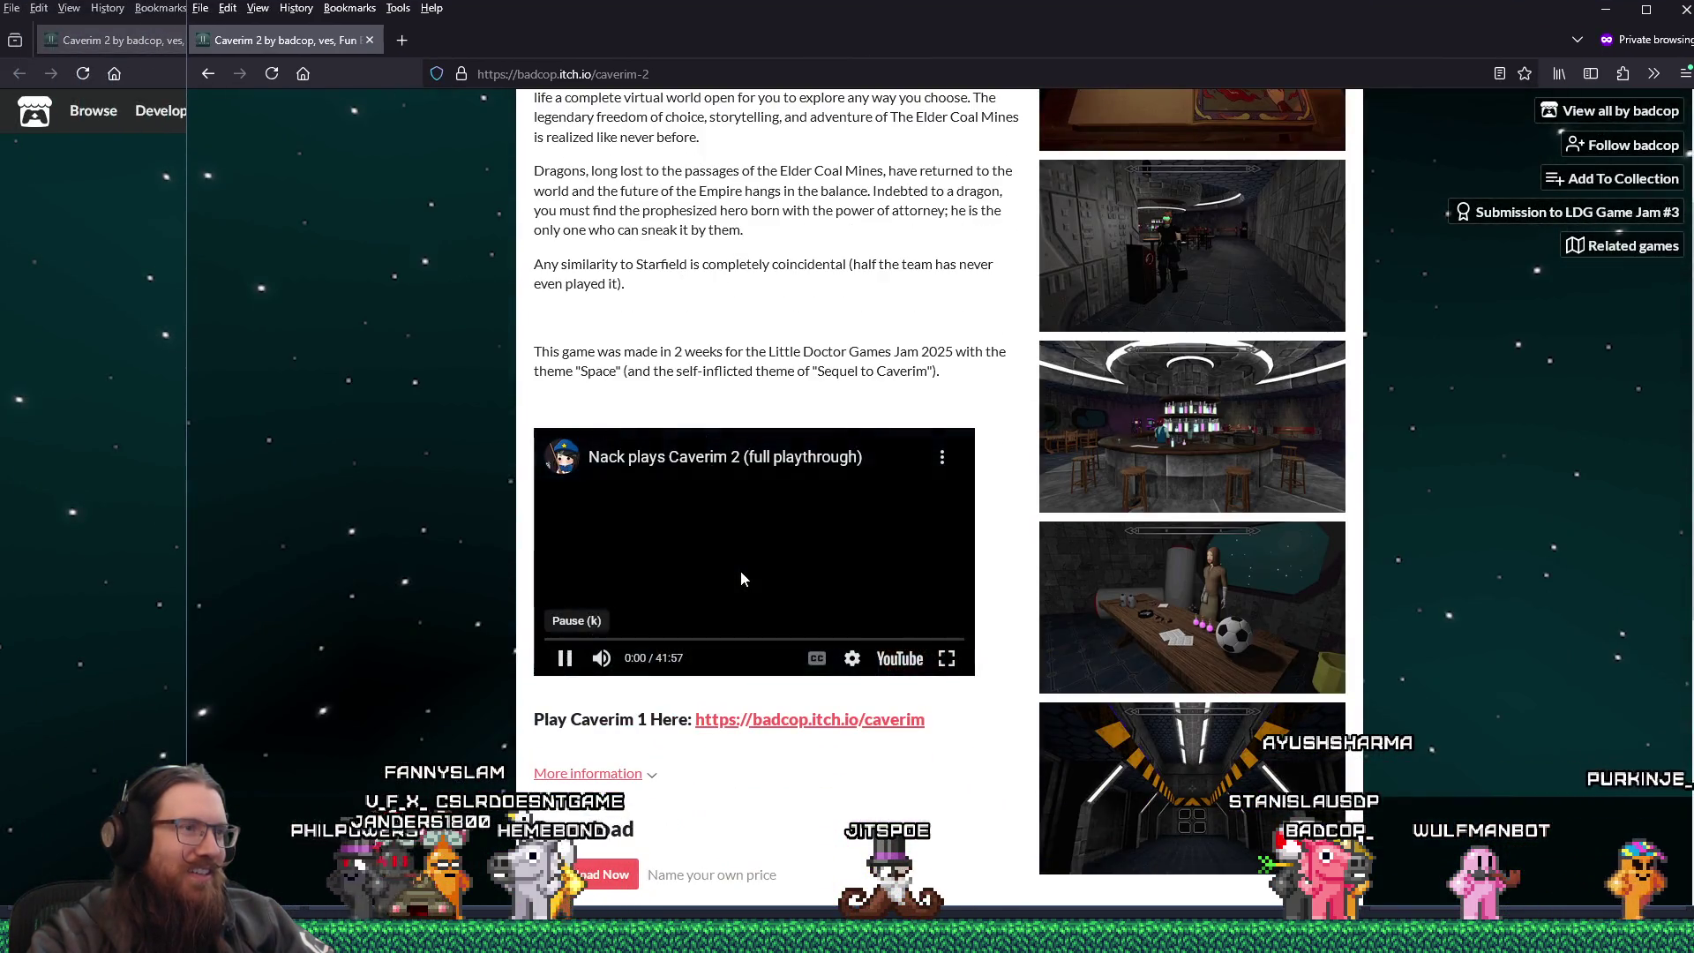
click(643, 639)
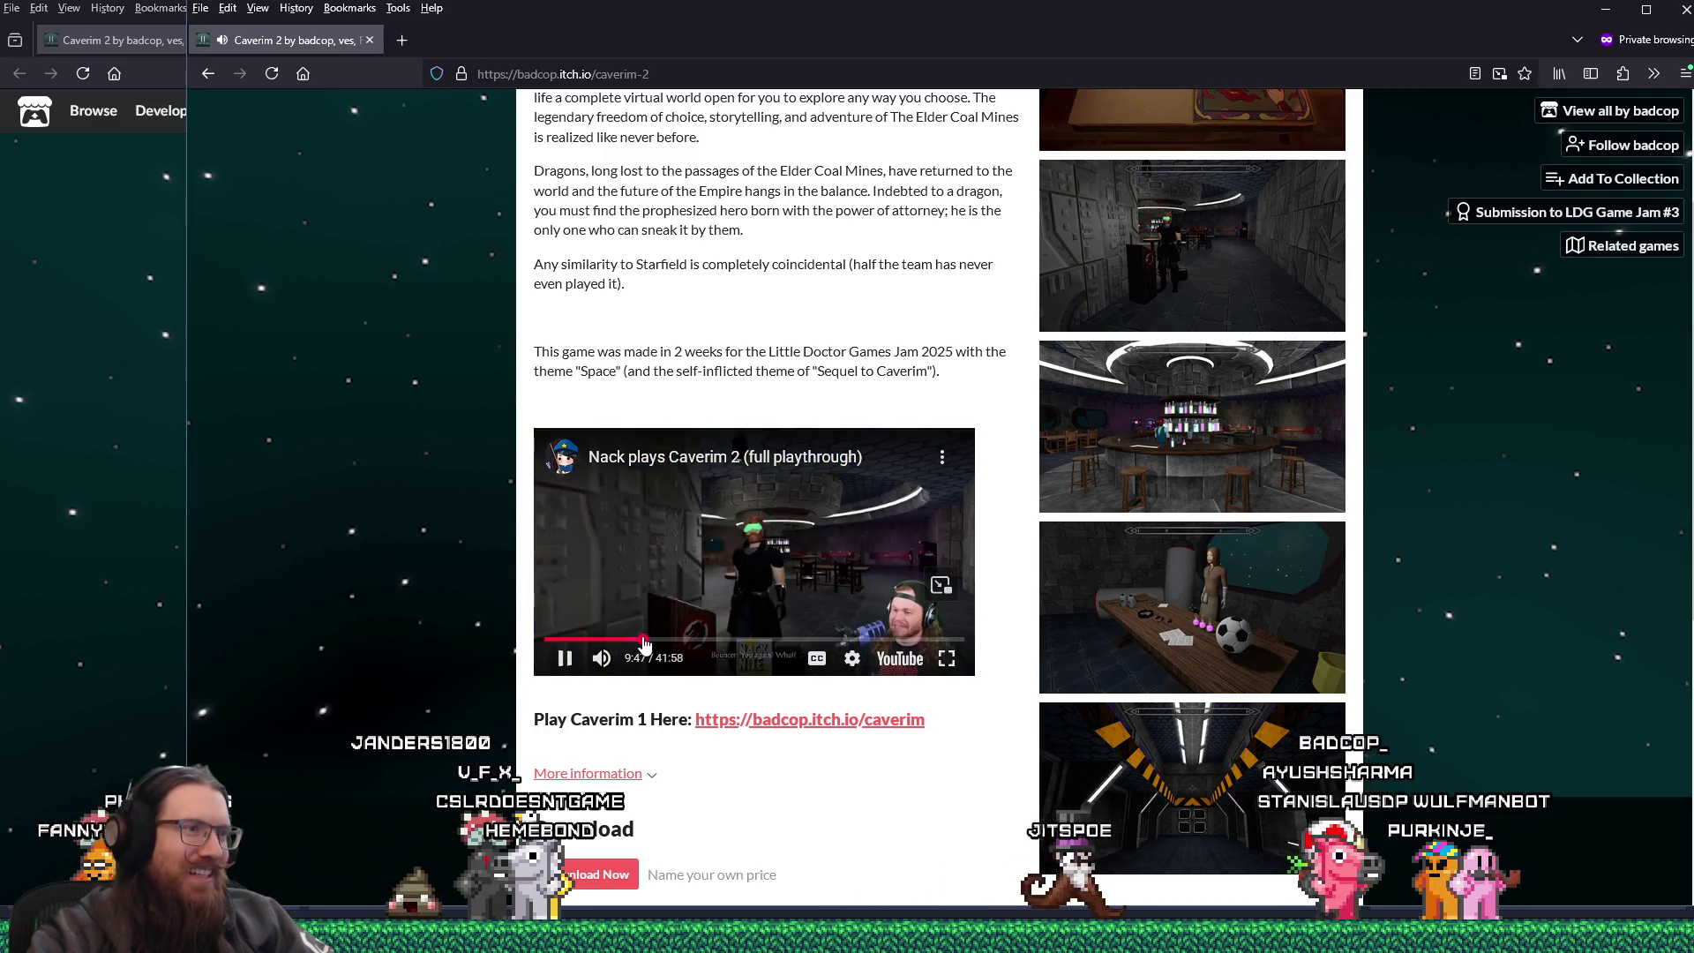
click(709, 640)
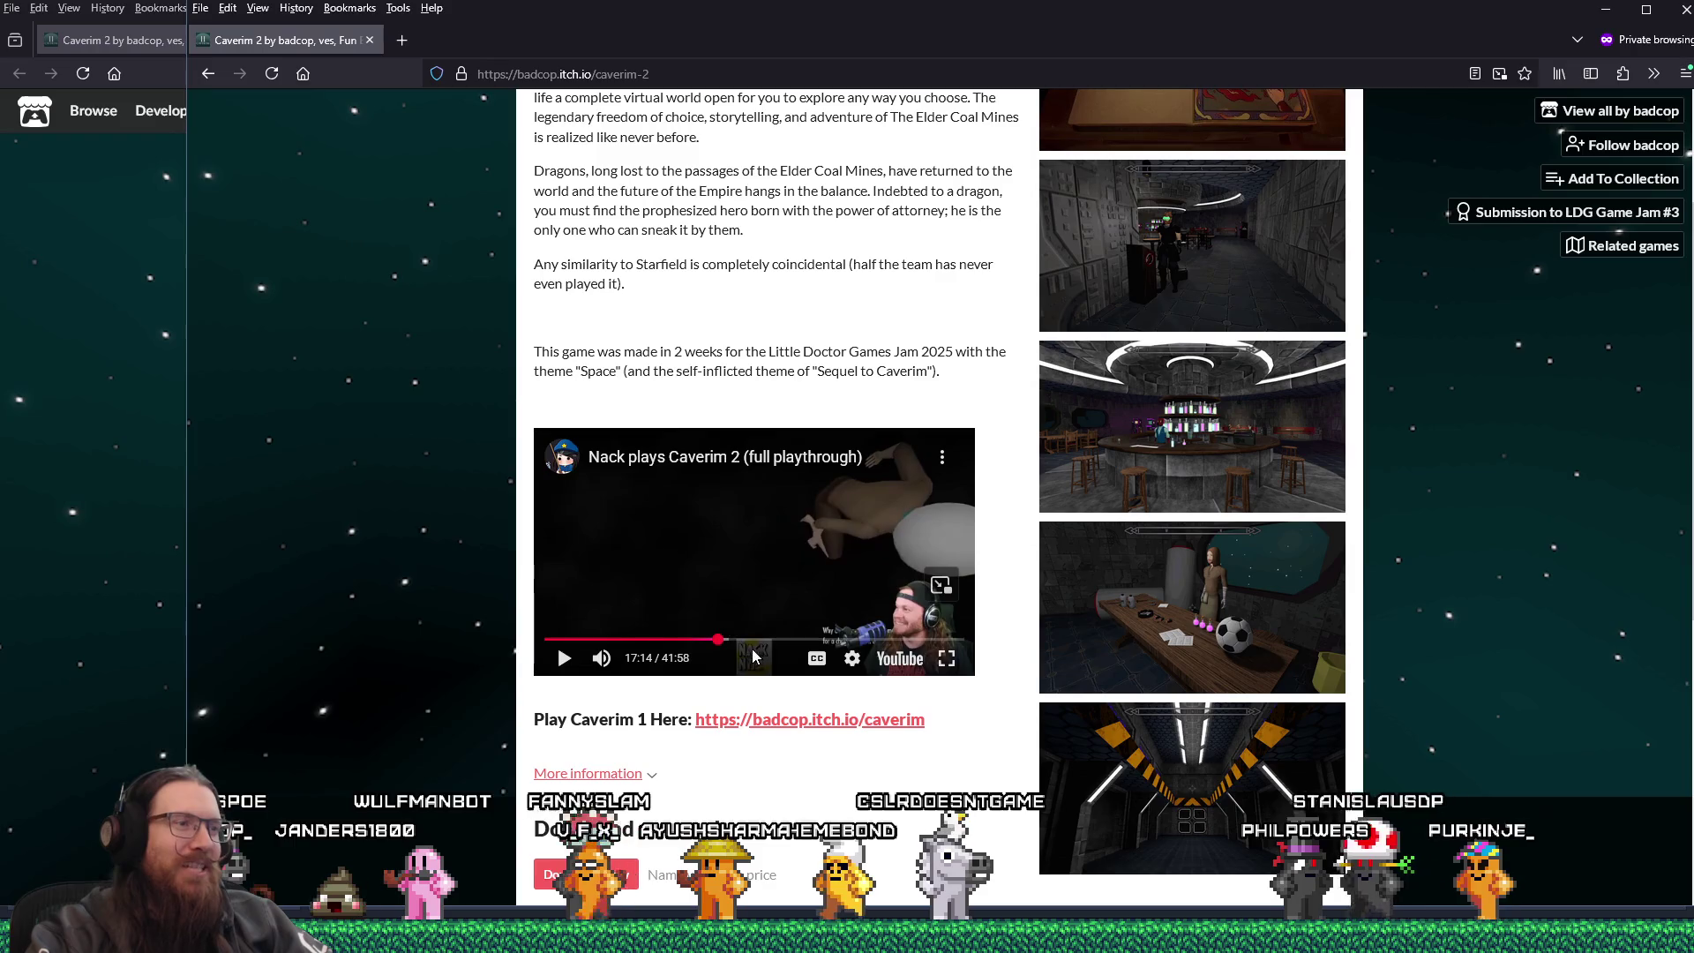
- Close the private window and then the remaining Firefox window
click(370, 40)
scroll(744, 394, down, 5)
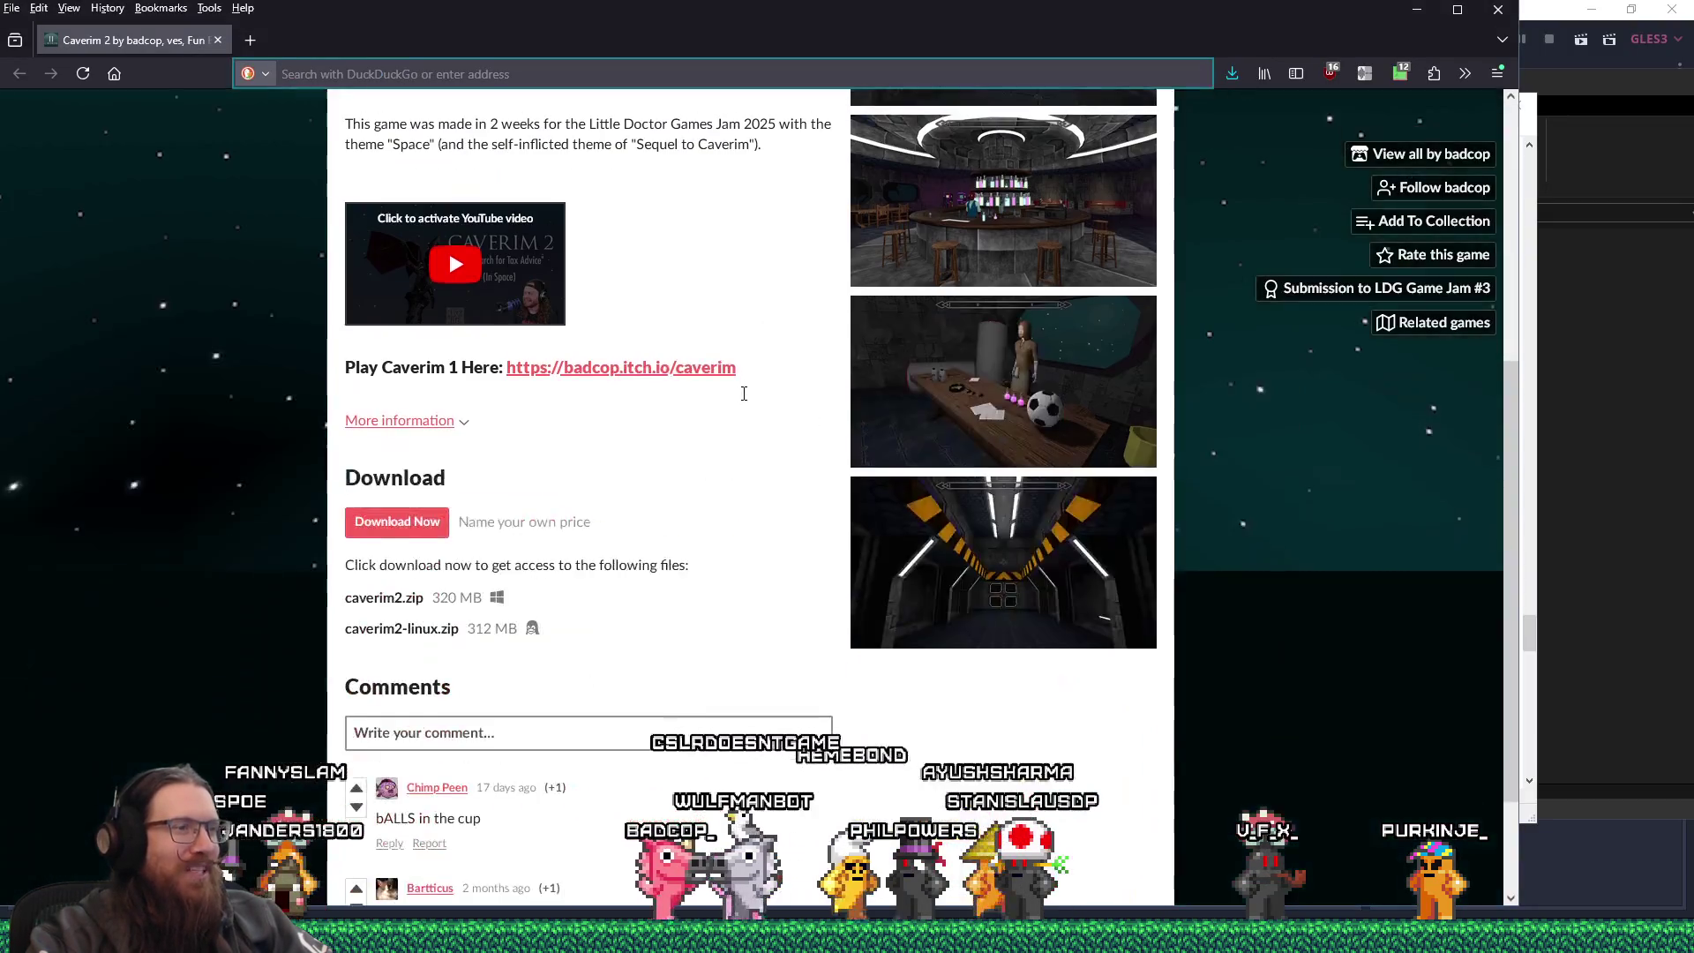
scroll(744, 394, down, 2)
scroll(743, 394, up, 7)
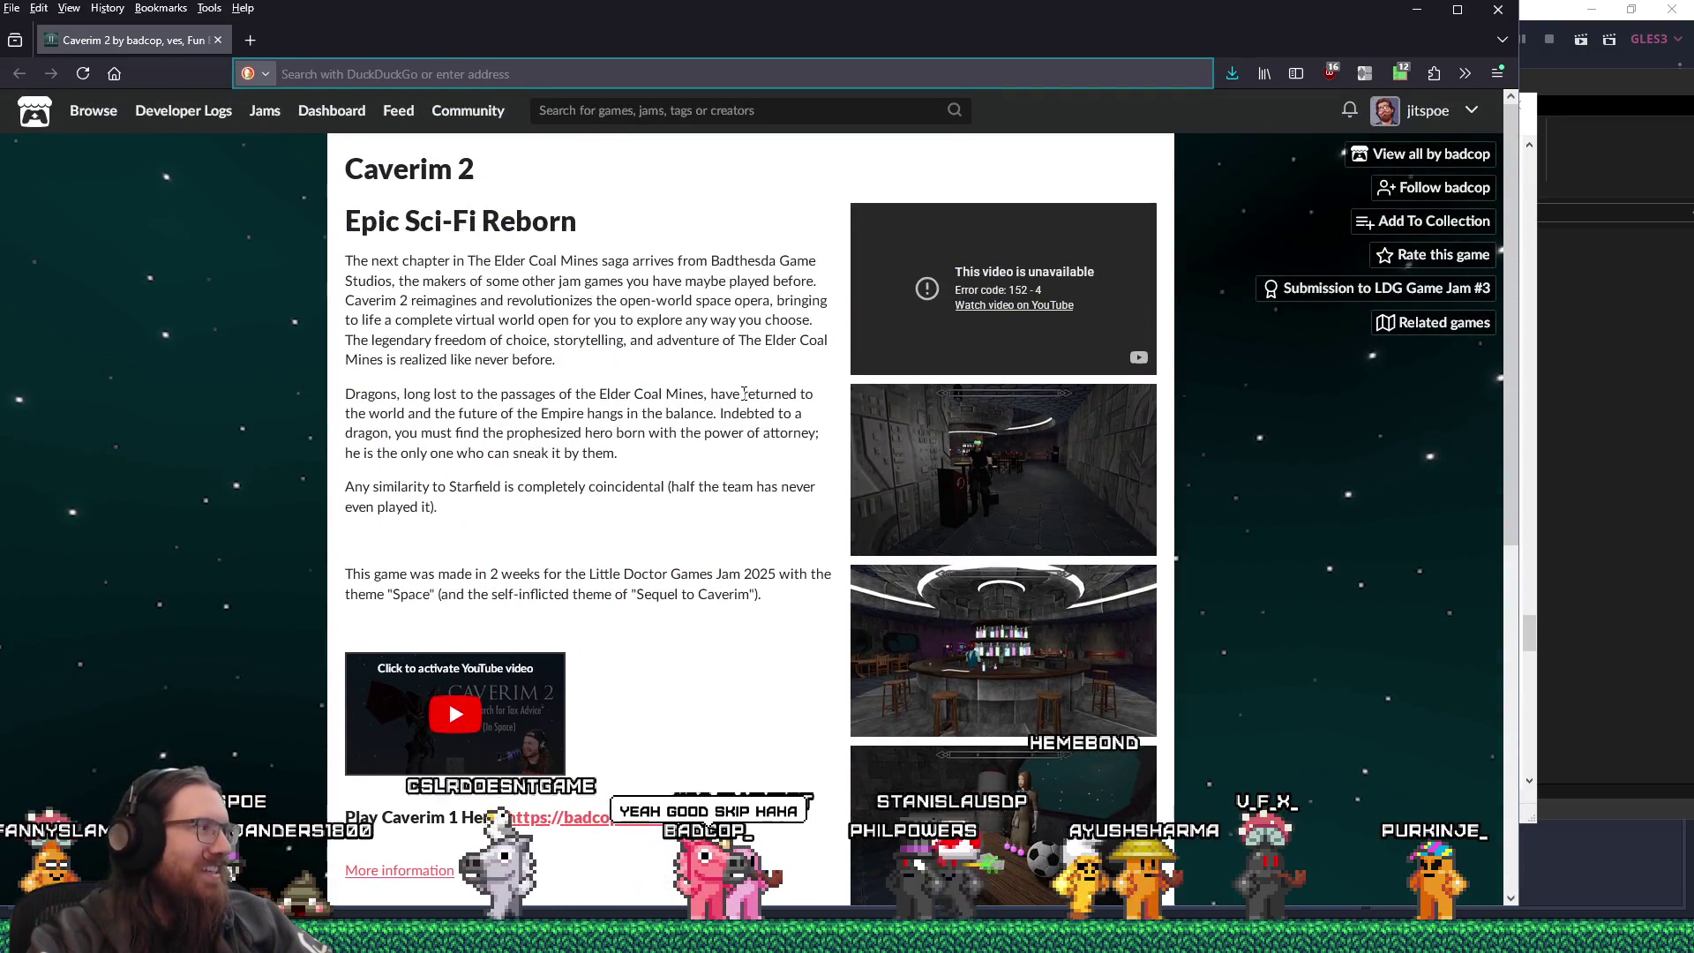
click(220, 40)
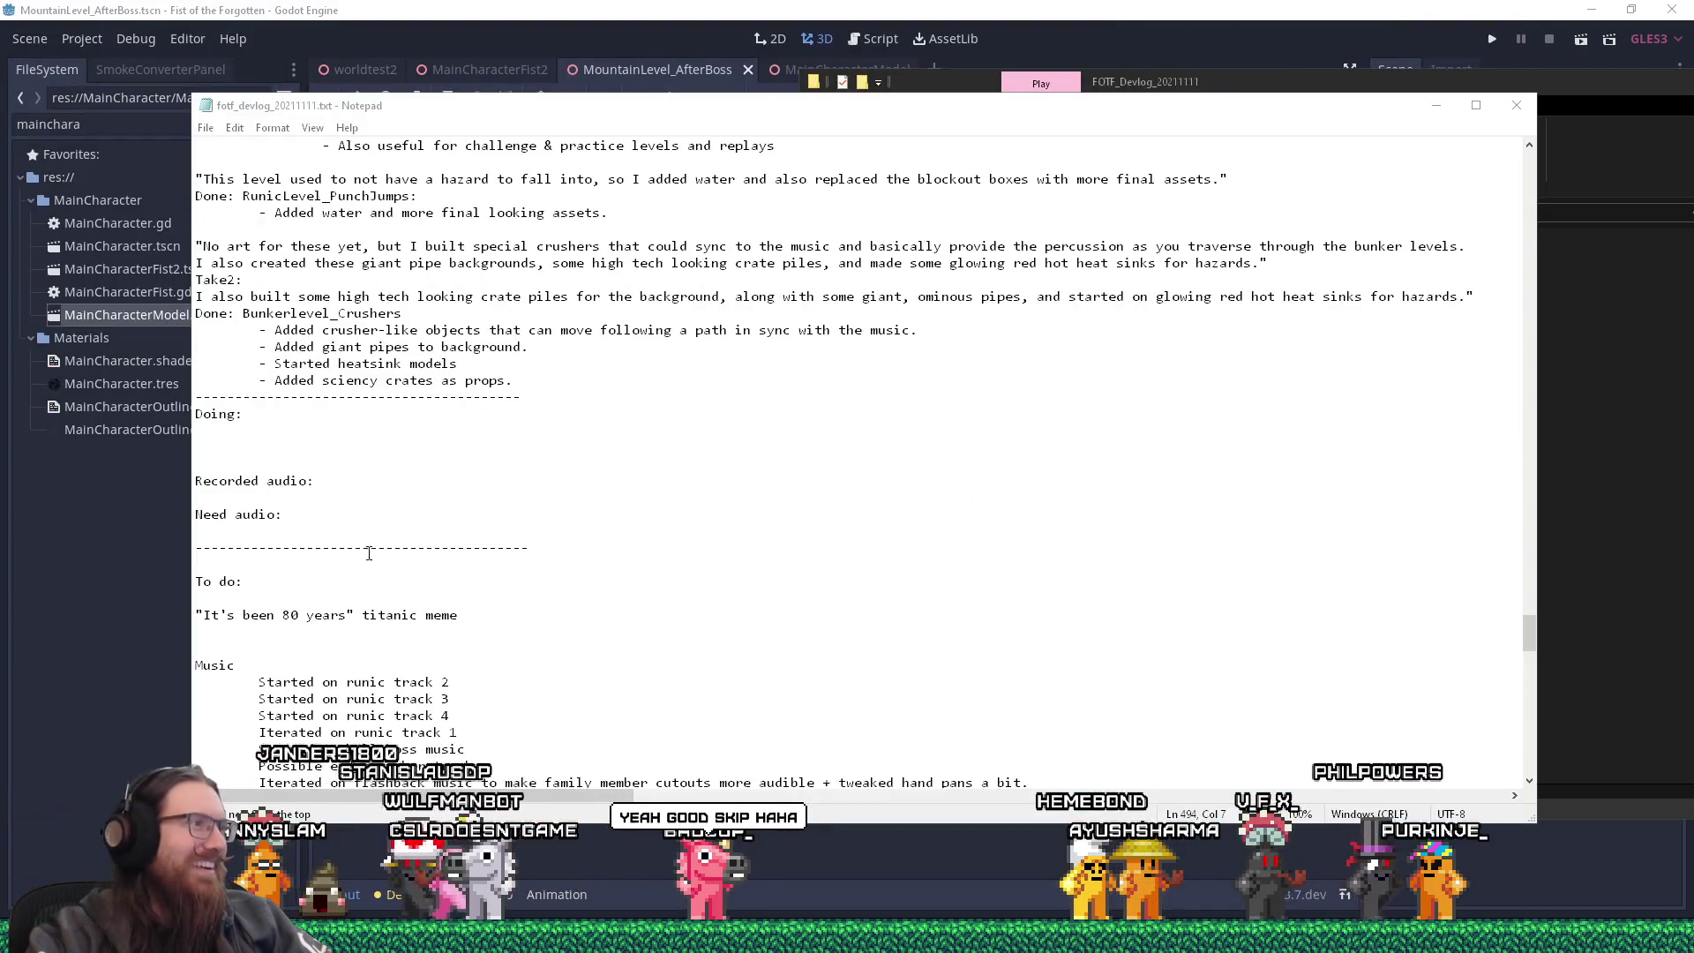
drag(337, 112, 358, 179)
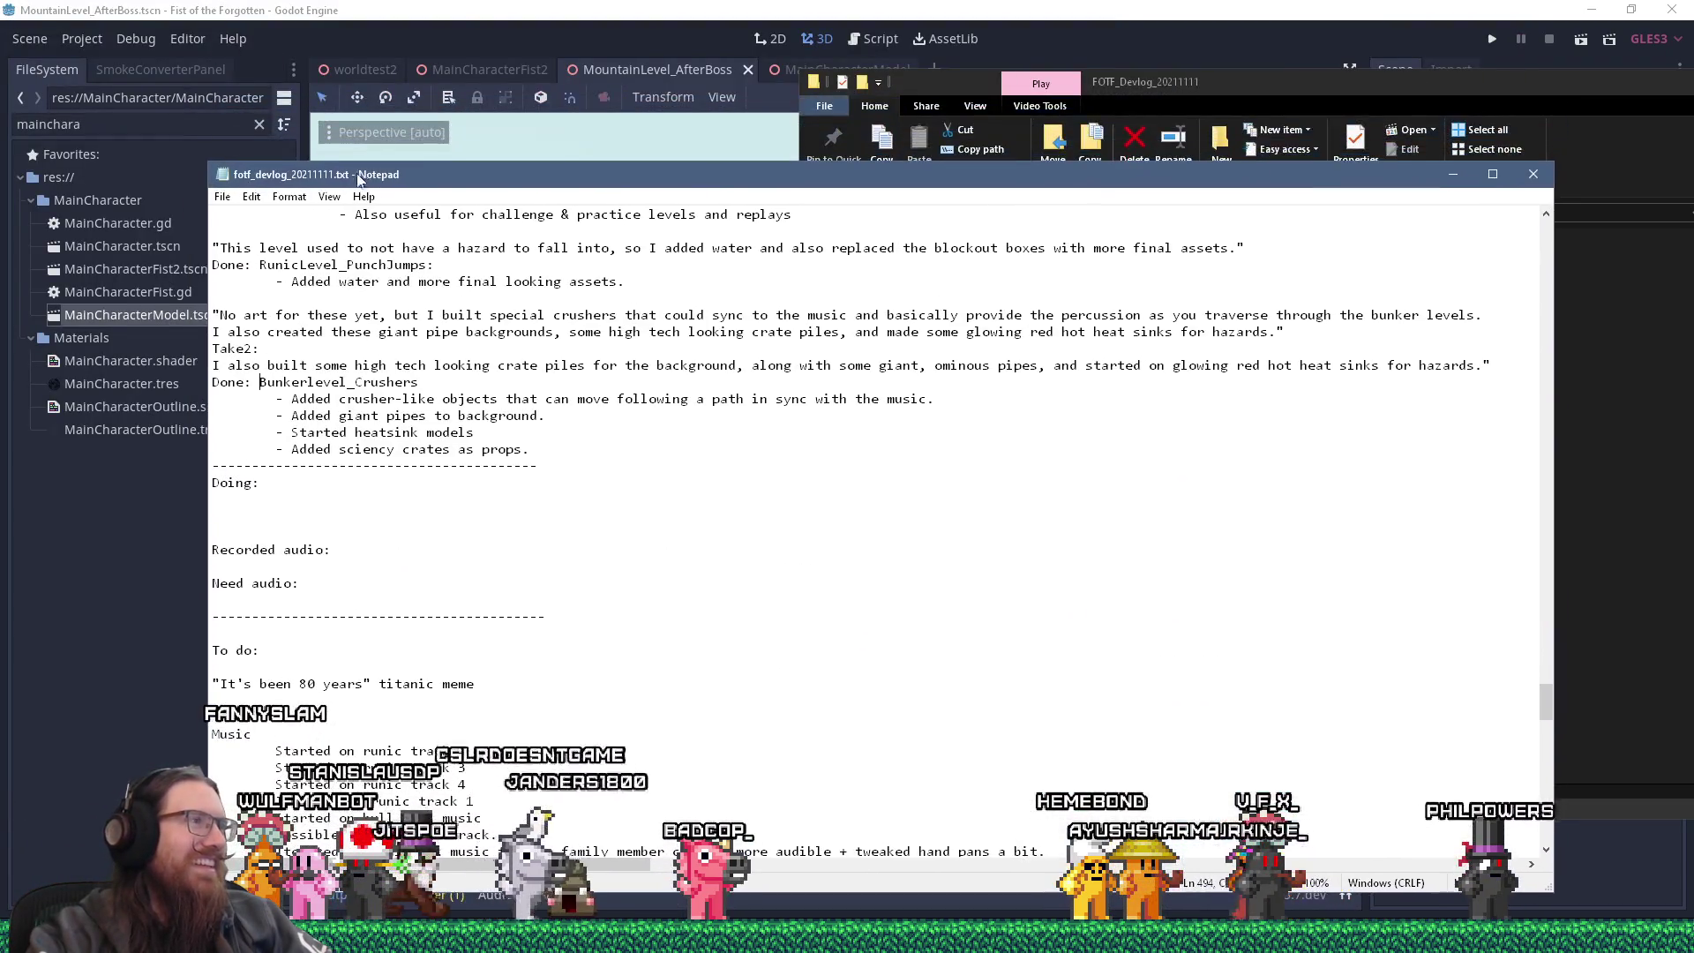
click(549, 141)
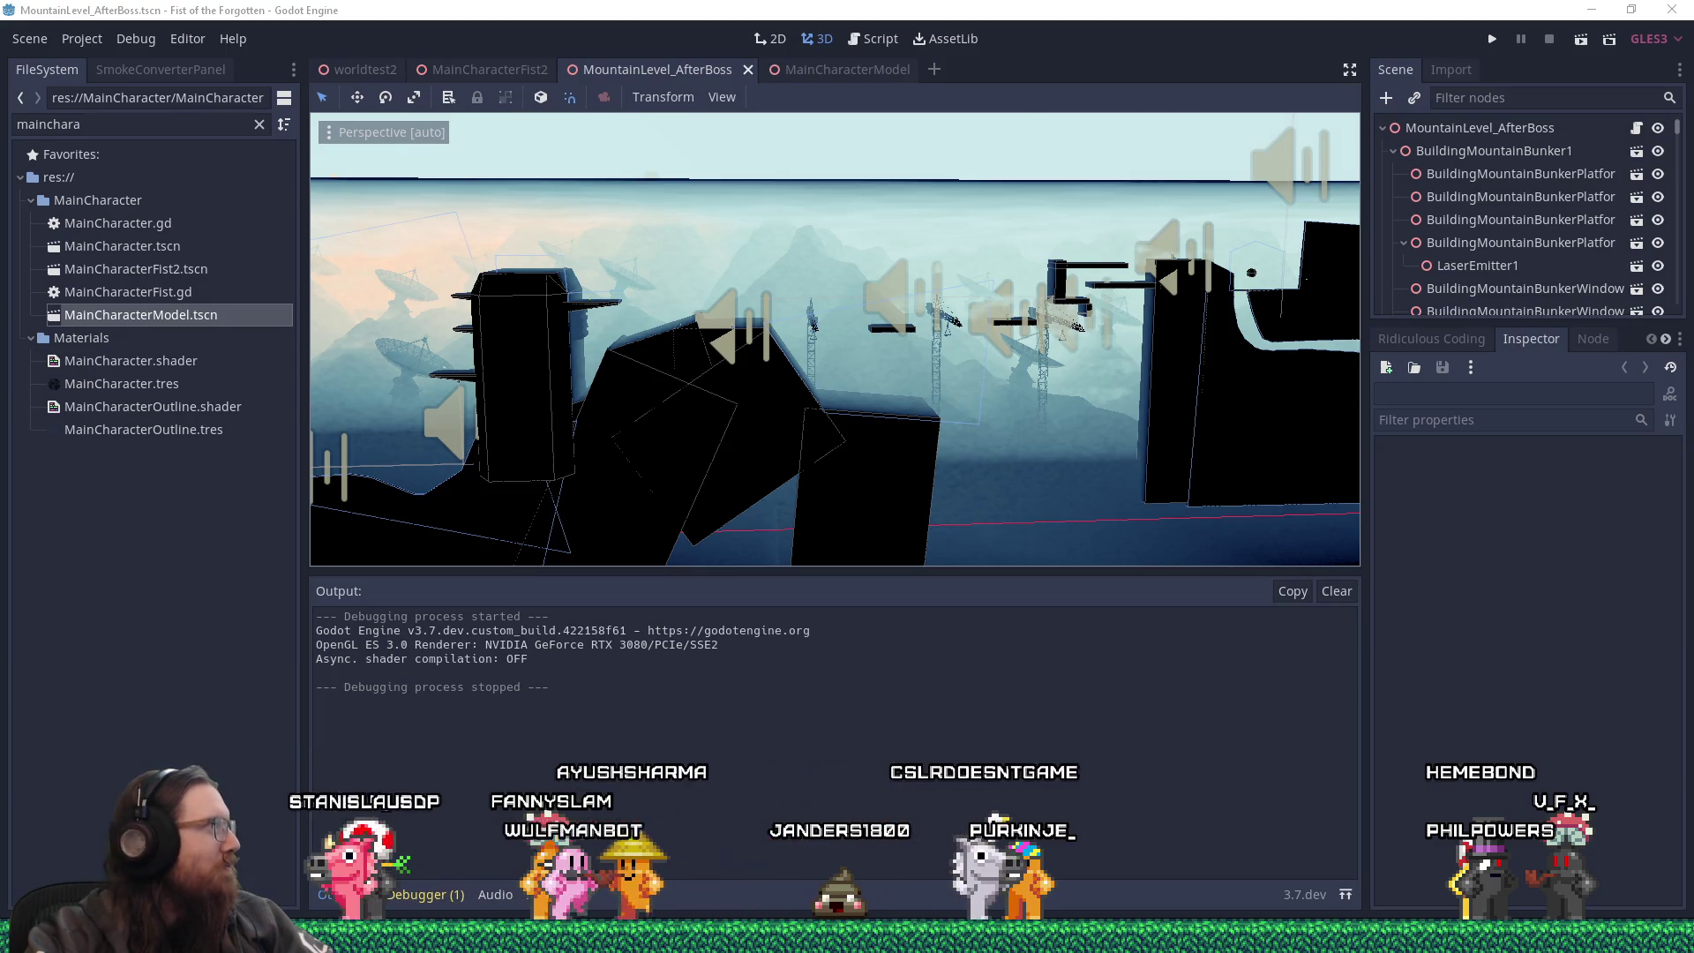
key(alt+Tab)
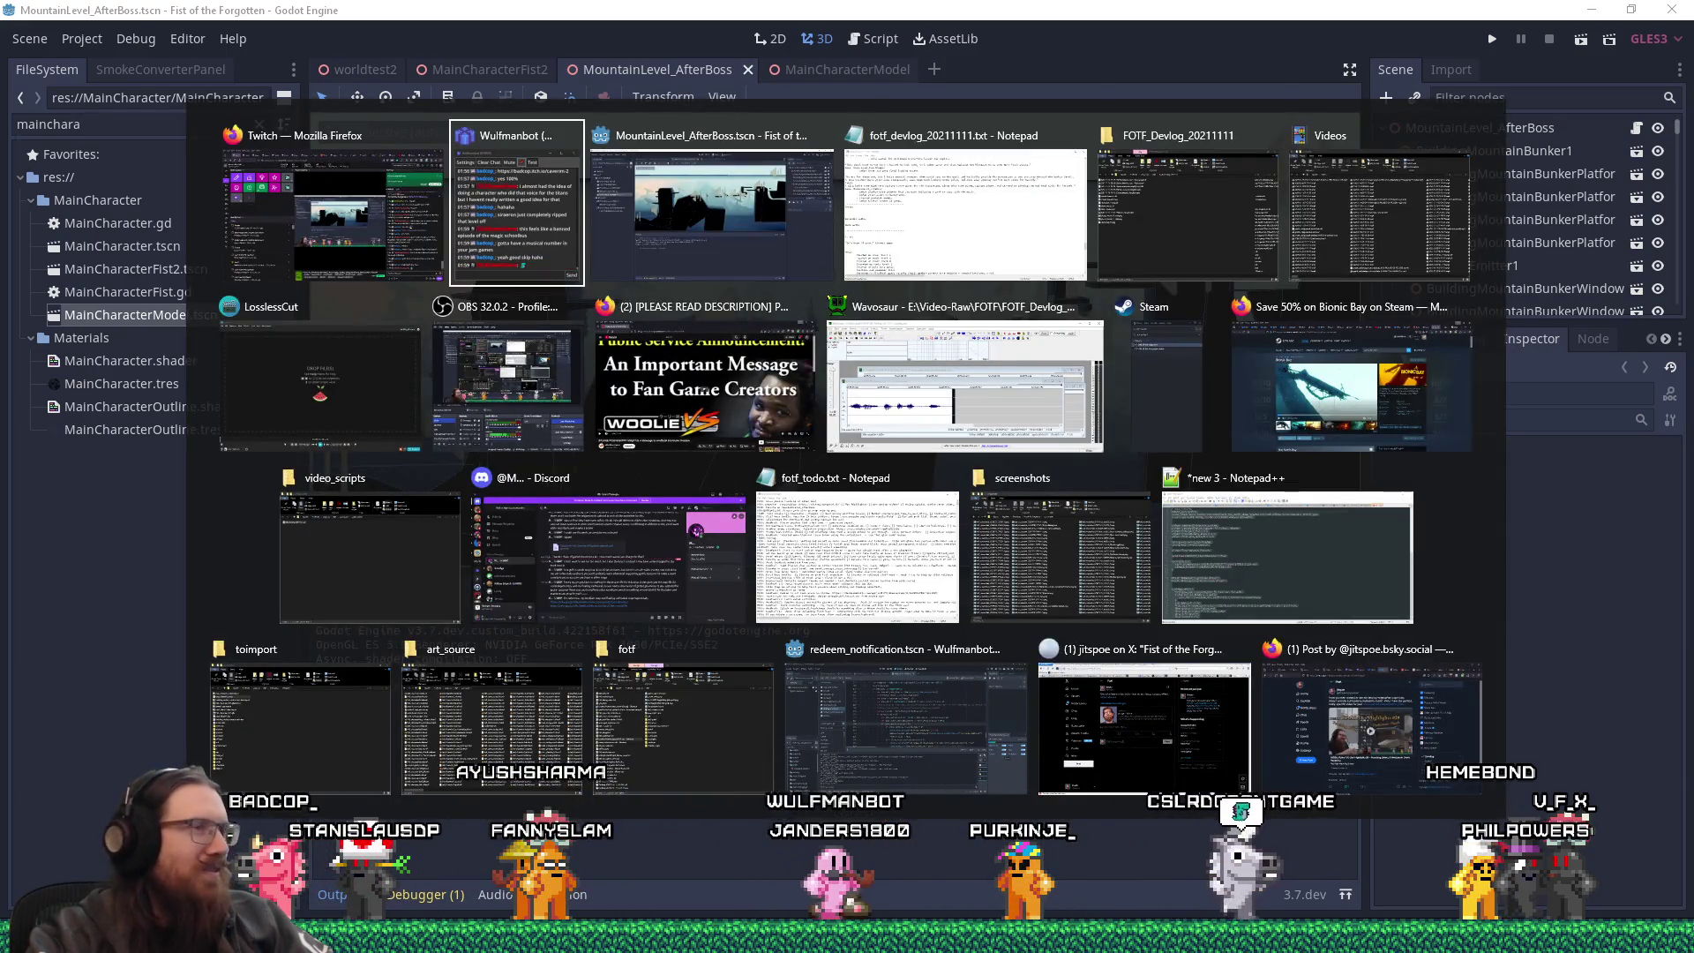
key(alt+Tab)
key(alt+Tab)
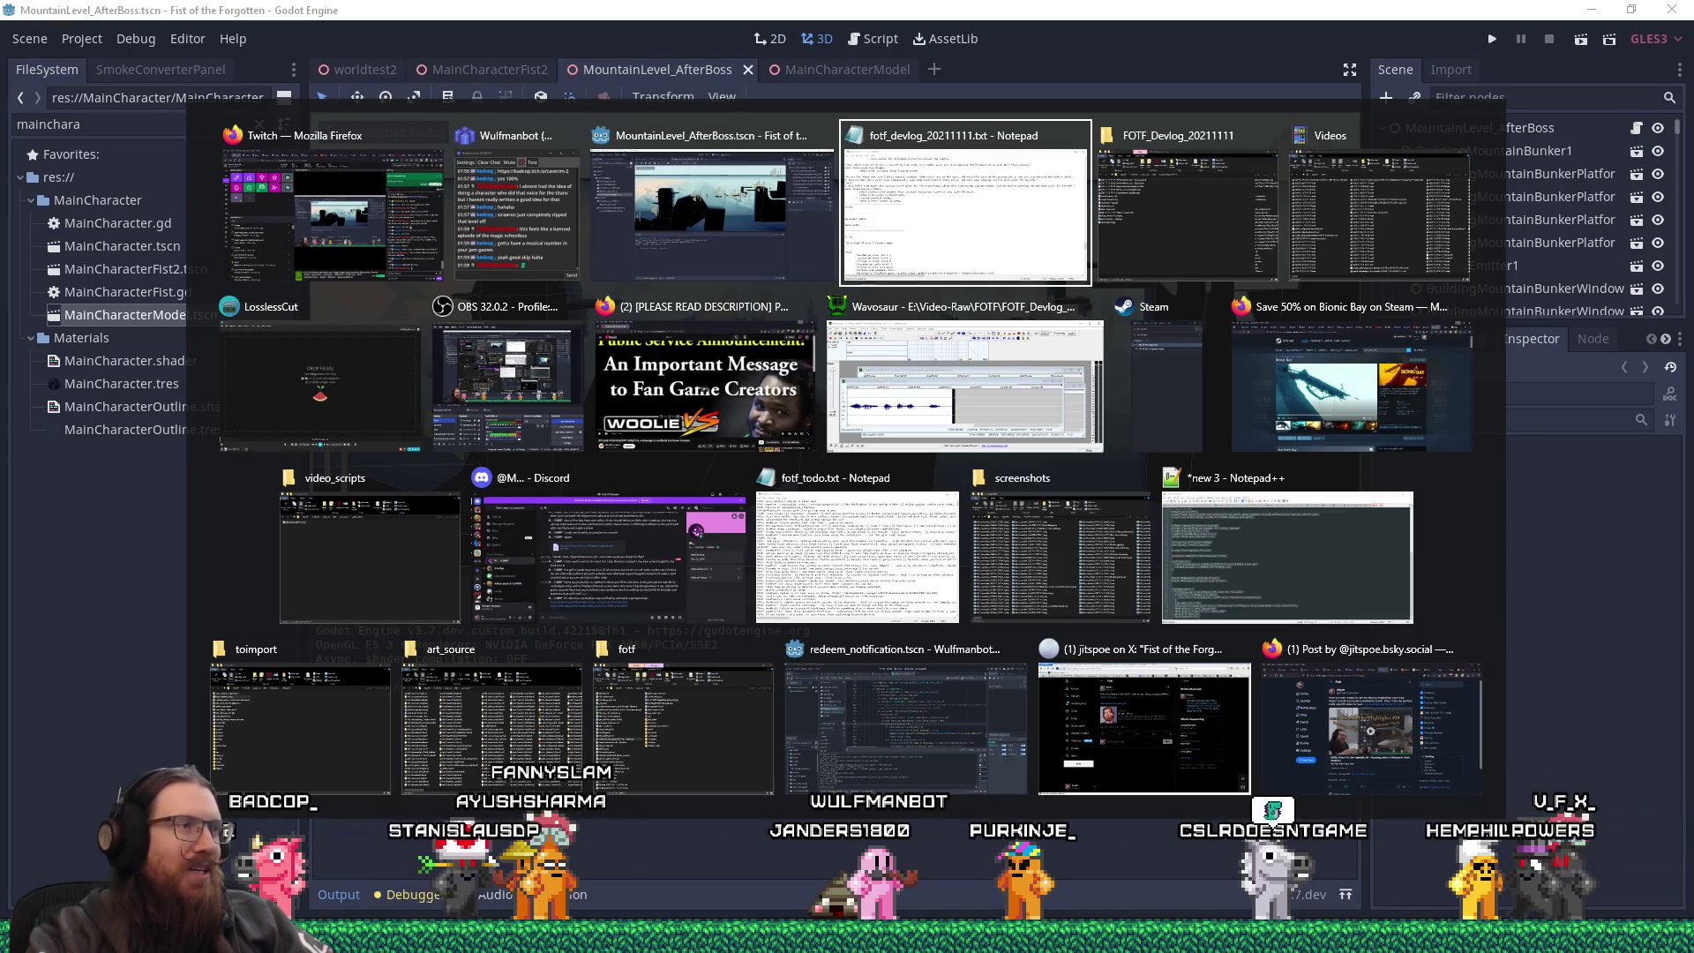
- Place the cursor on the blank line under 'Doing:' in fotf_devlog_20211111.txt
scroll(584, 630, down, 10)
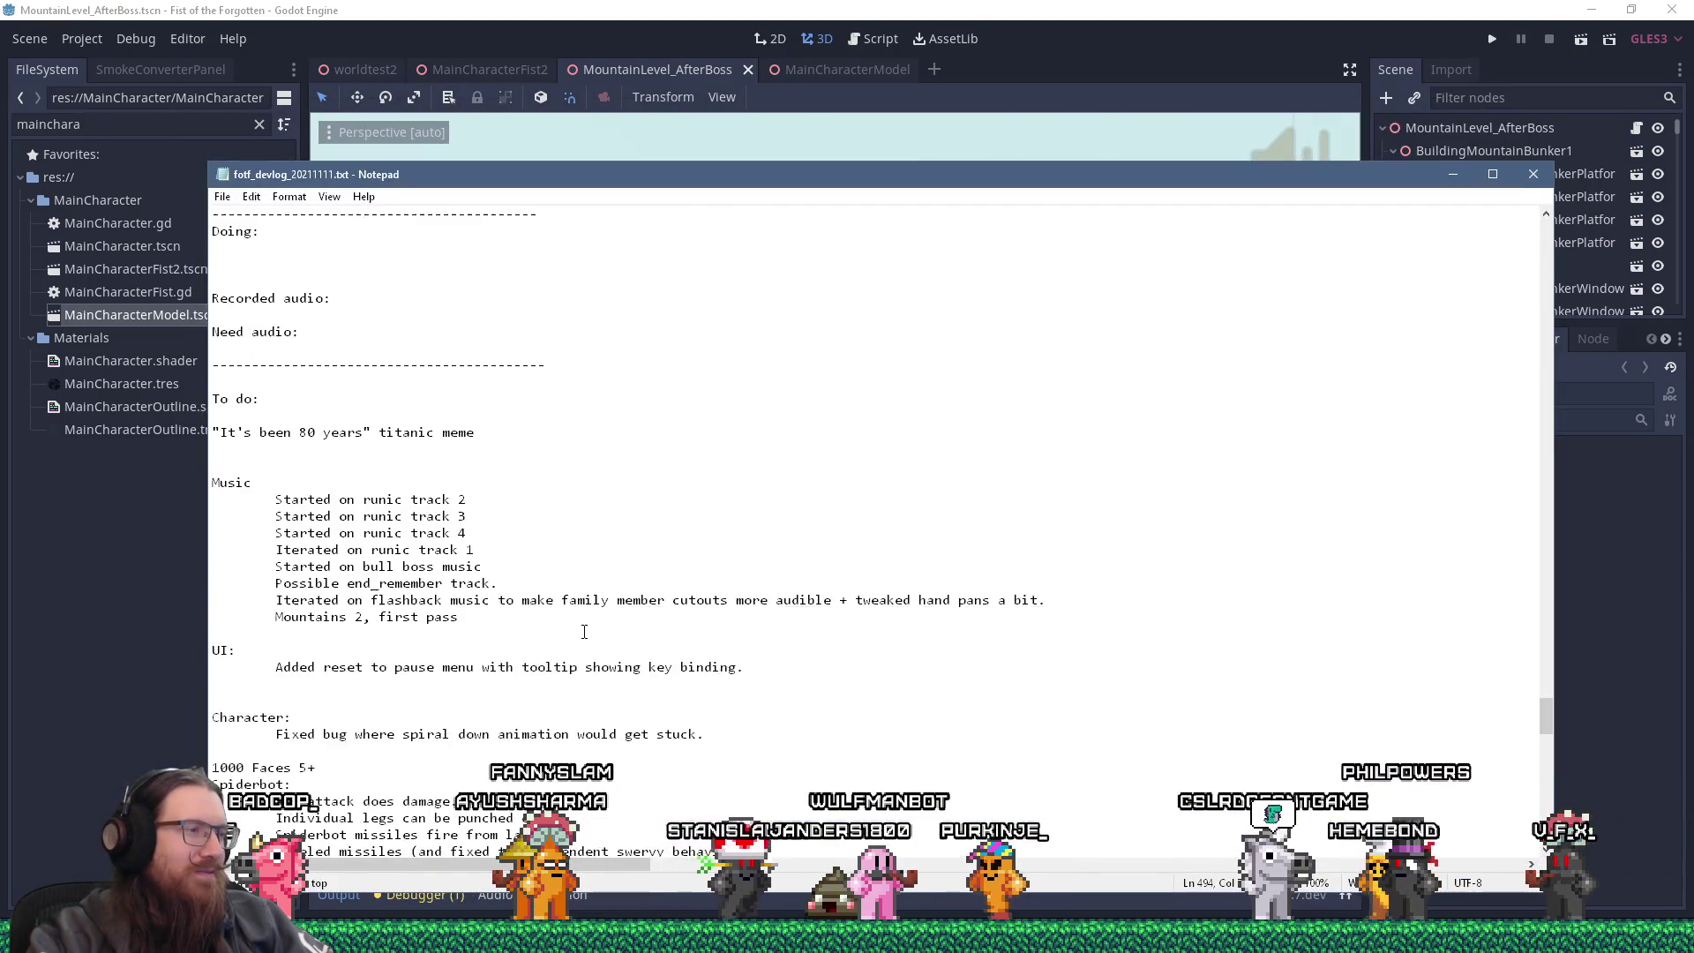
scroll(584, 631, up, 10)
scroll(584, 631, up, 2)
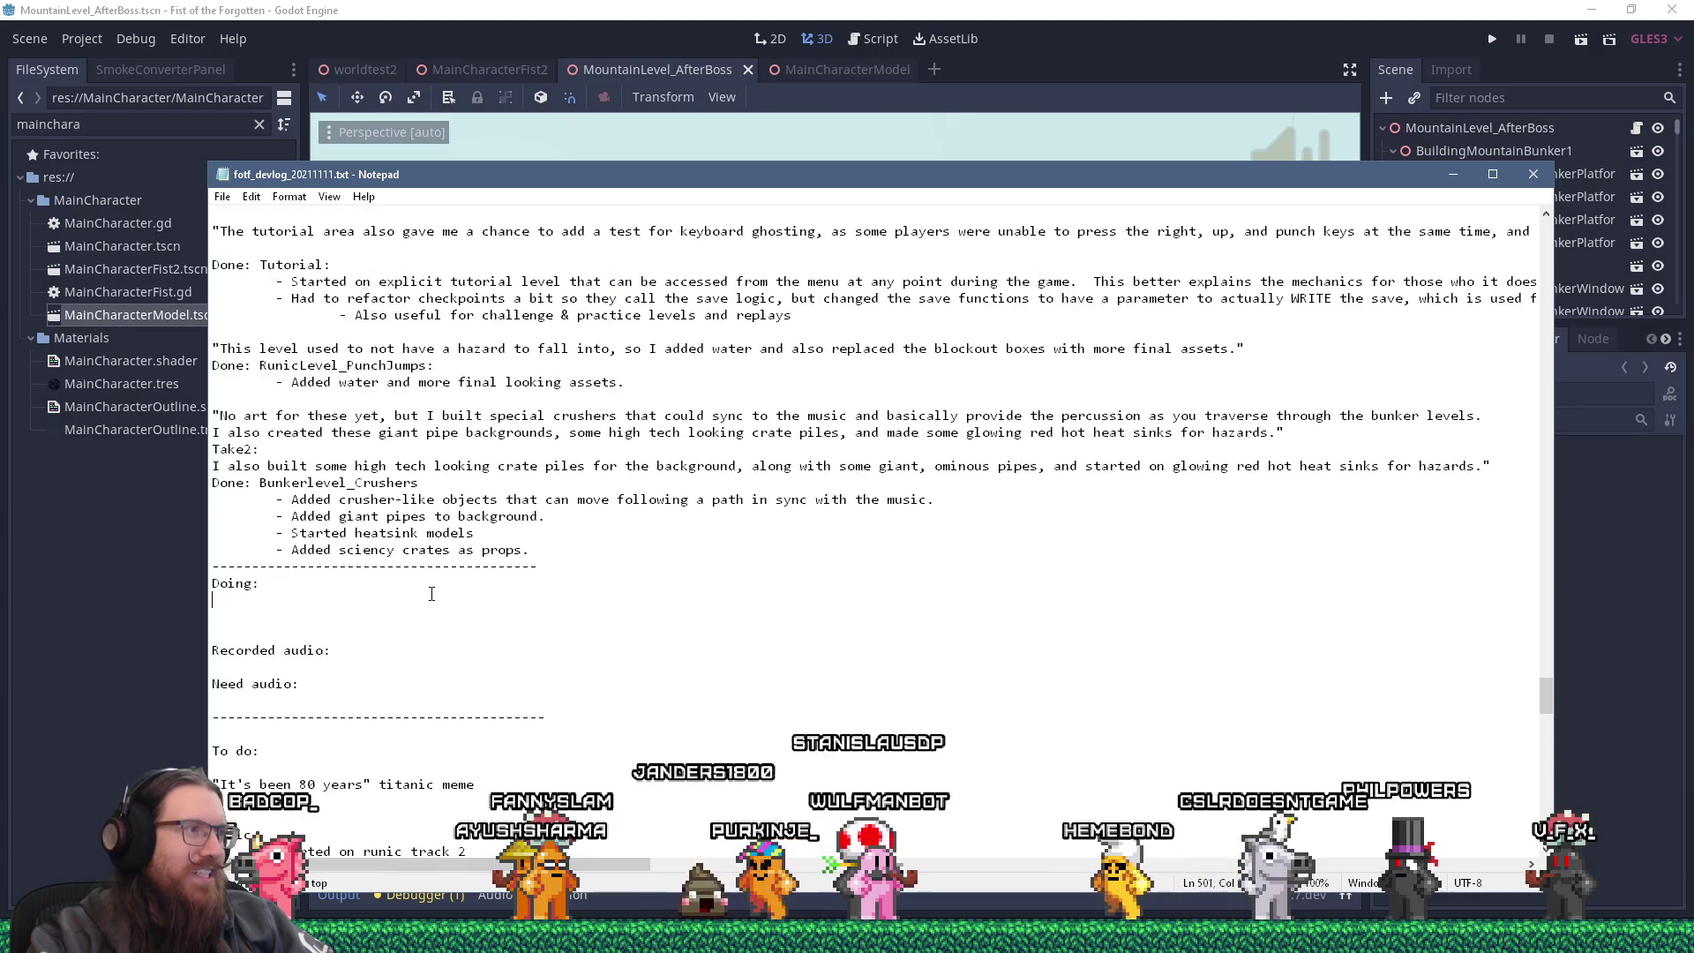
click(427, 598)
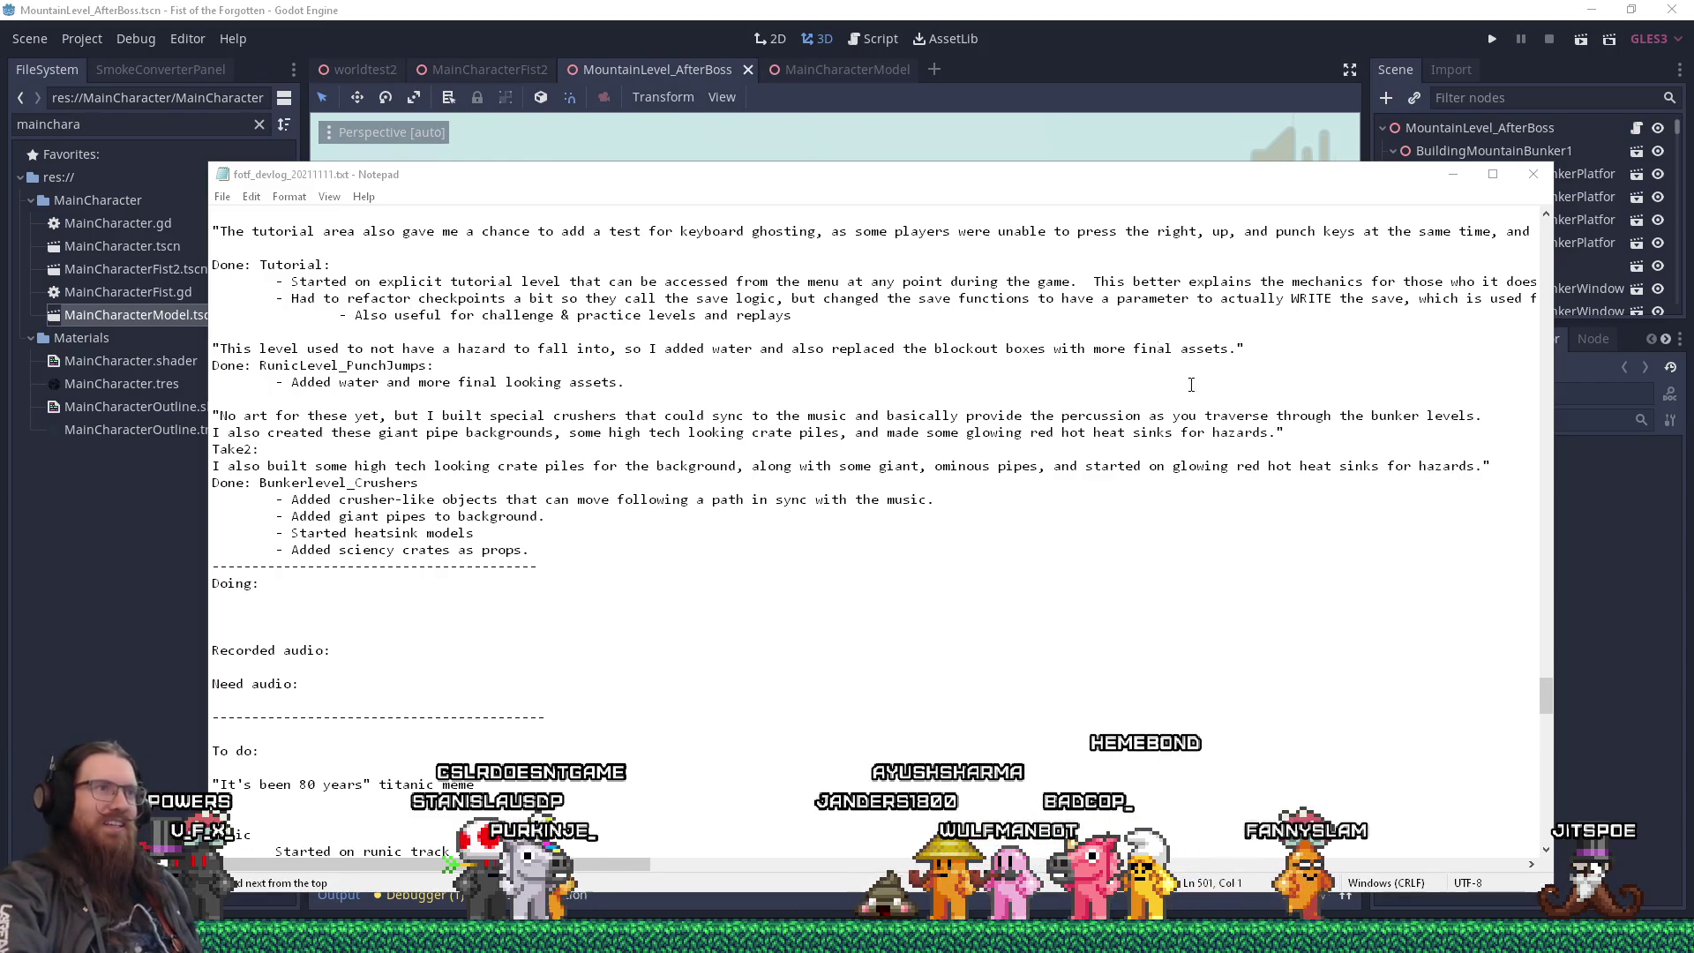
- Move the Notepad devlog window up and right, then back slightly left over Godot
drag(1061, 189, 1094, 138)
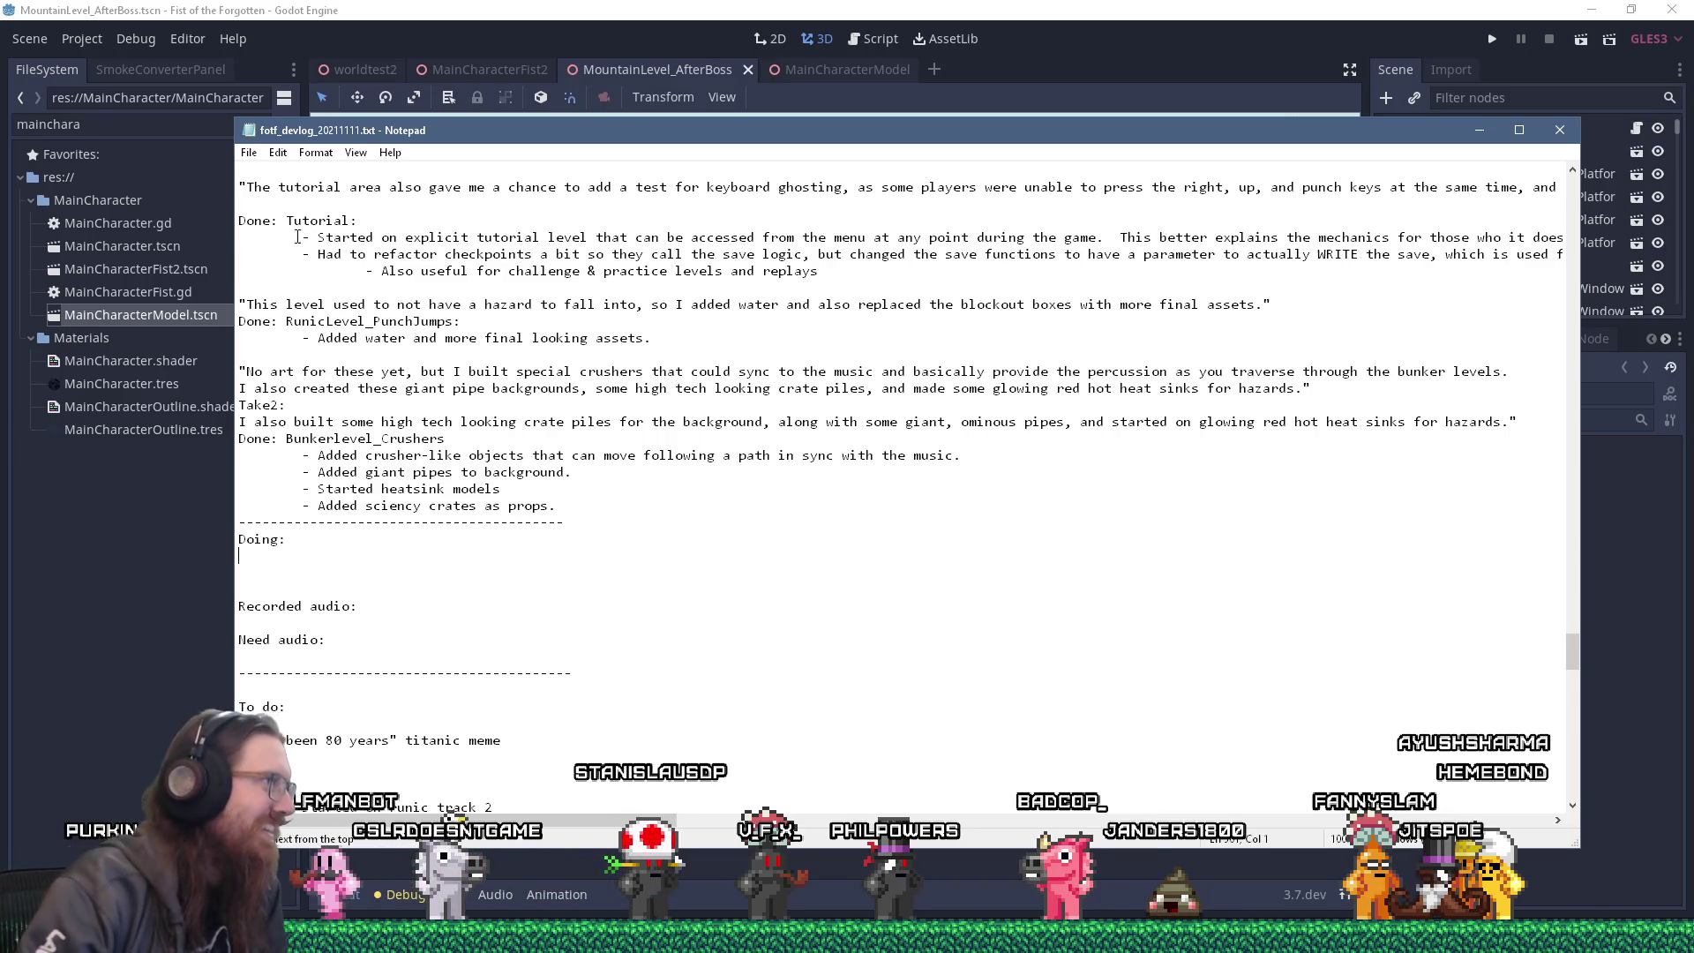
drag(873, 150, 833, 147)
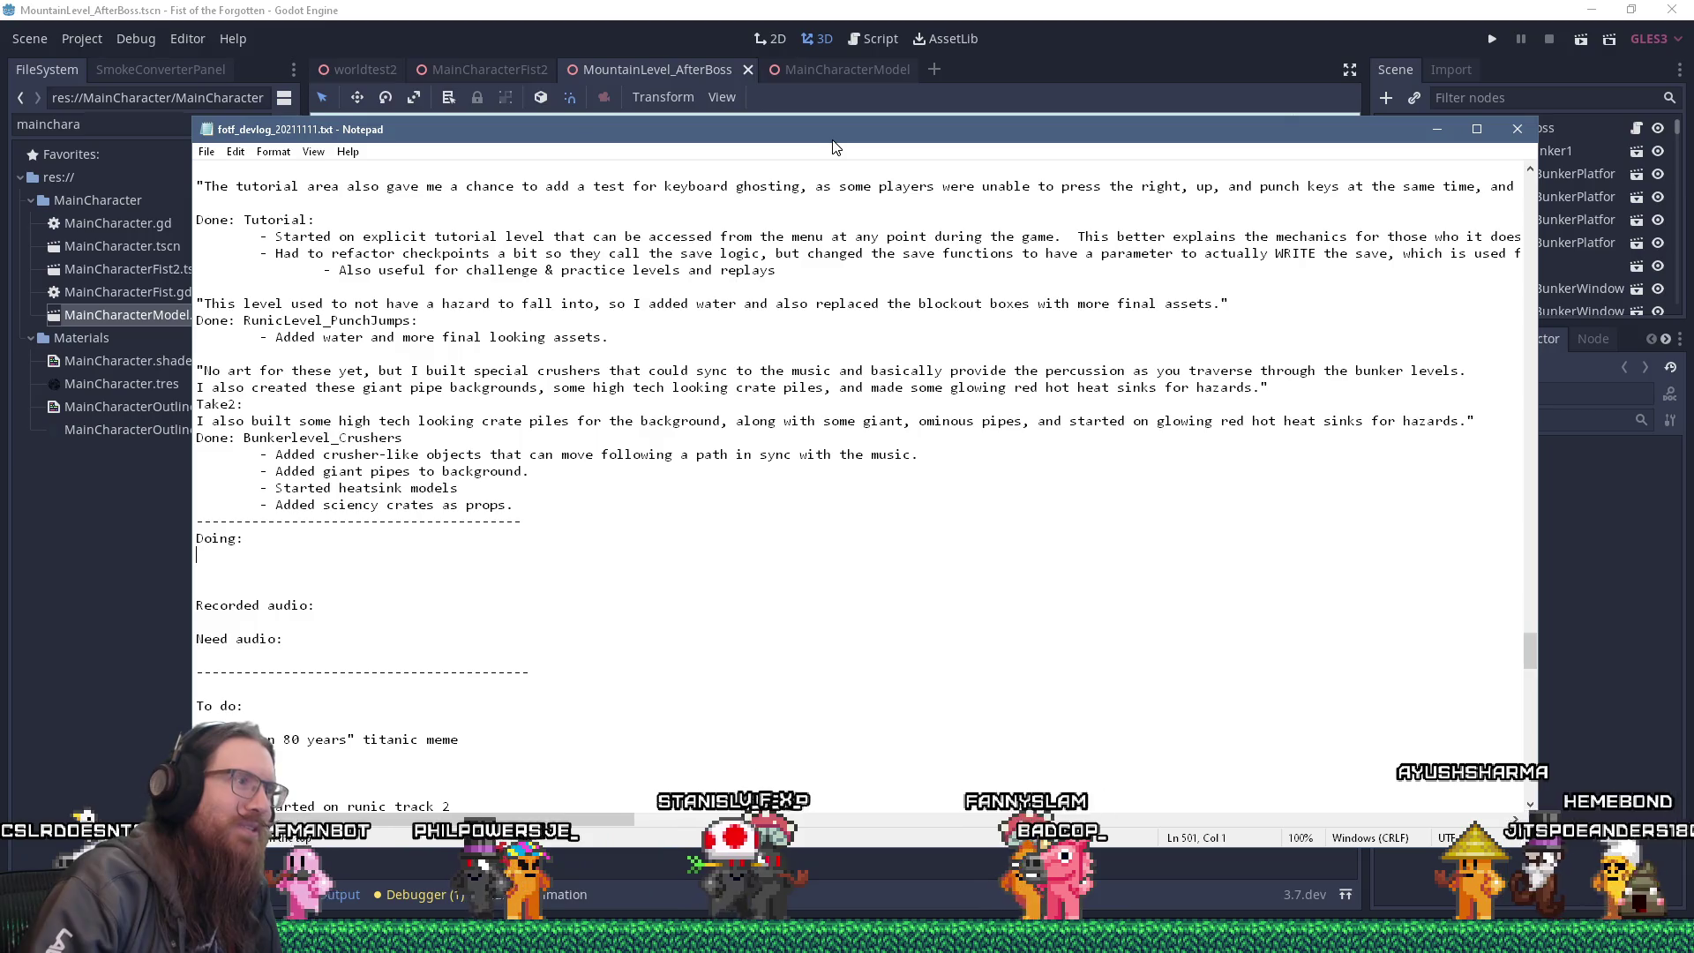